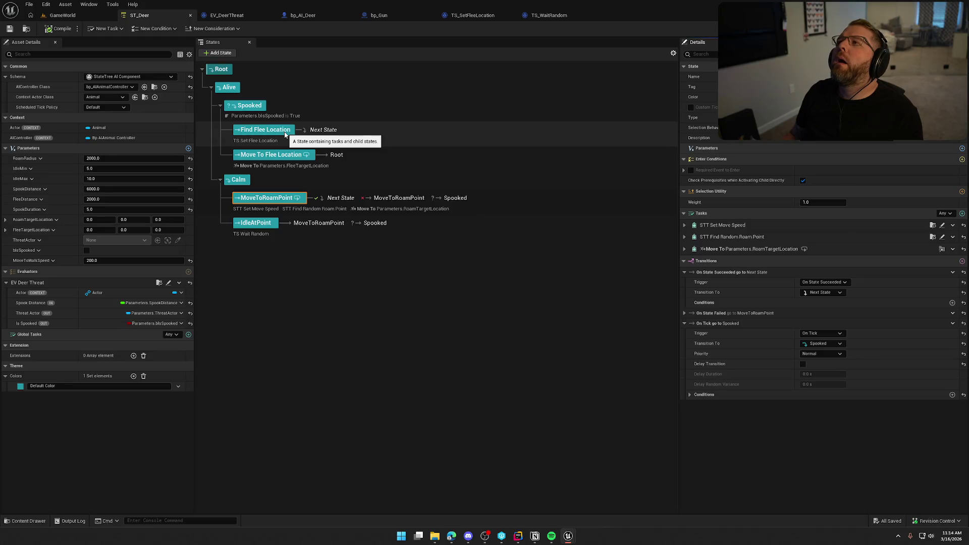
# Review the TS_SetFleeLocation task graph from the flee calculation through the Finish Task node
pyautogui.click(472, 15)
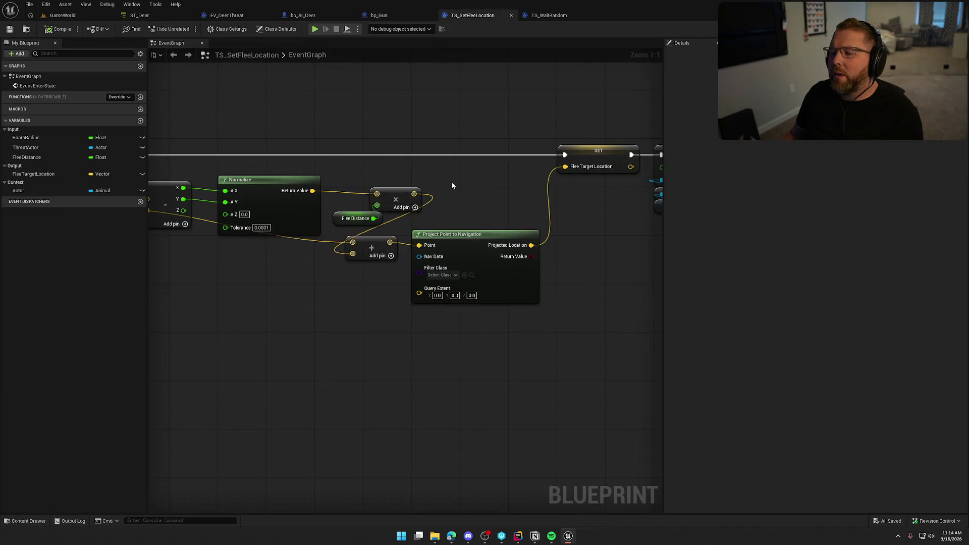
pyautogui.moveTo(451, 182); pyautogui.dragTo(624, 166)
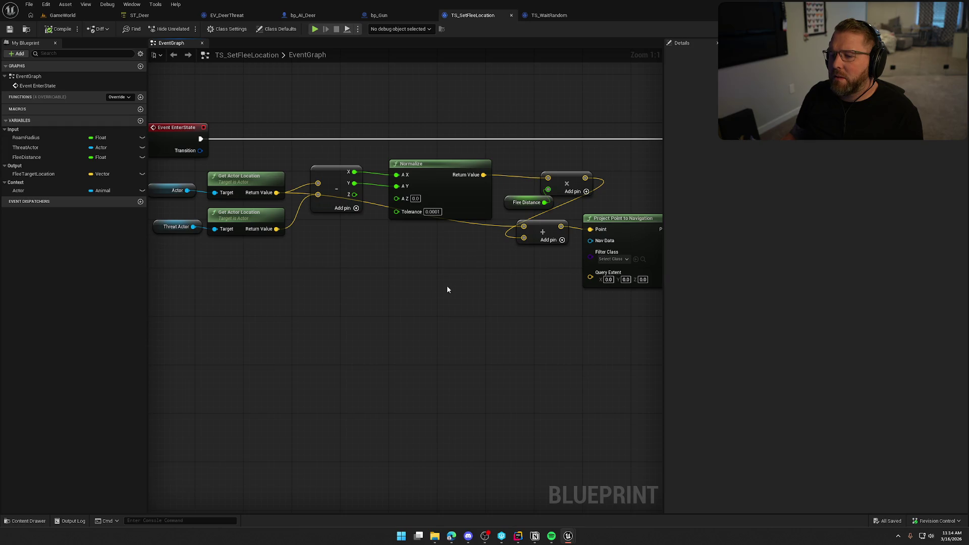
pyautogui.moveTo(461, 280)
pyautogui.mouseDown()
pyautogui.moveTo(284, 257)
pyautogui.moveTo(419, 234)
pyautogui.mouseUp()
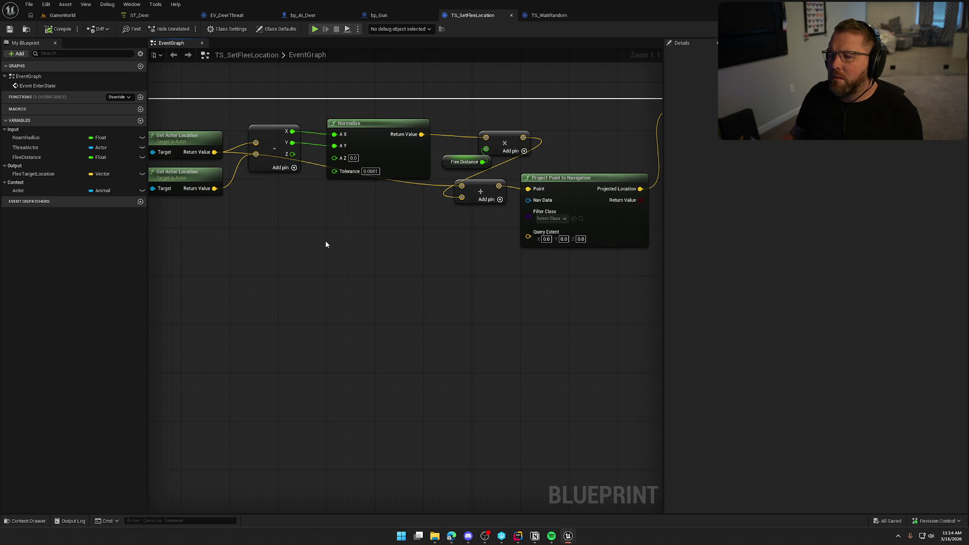
pyautogui.moveTo(385, 225); pyautogui.dragTo(262, 117)
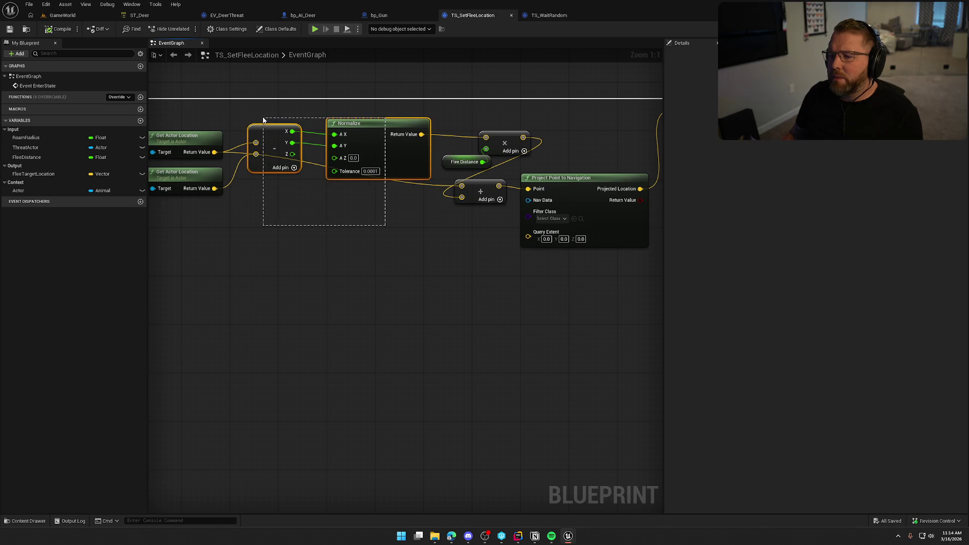
pyautogui.click(331, 239)
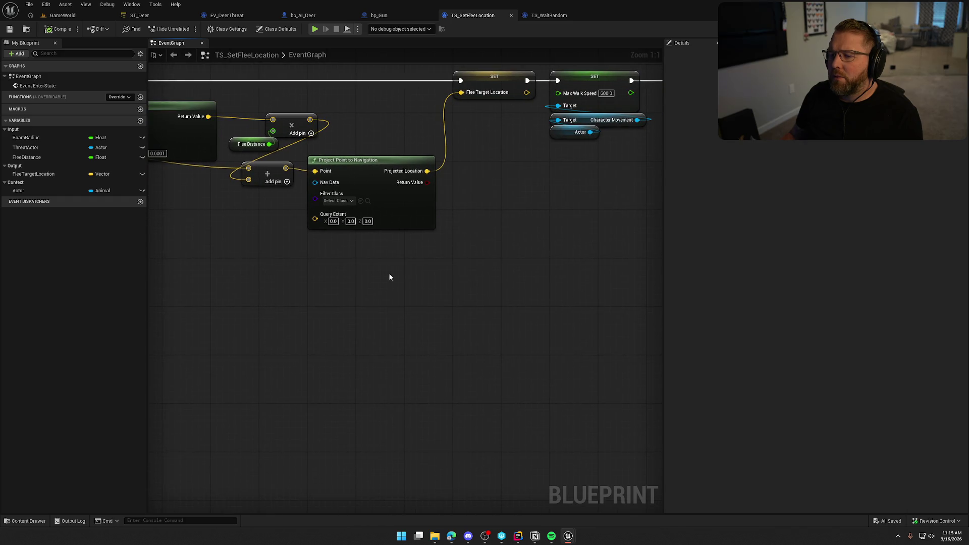
pyautogui.moveTo(443, 275)
pyautogui.mouseDown()
pyautogui.moveTo(366, 321)
pyautogui.moveTo(171, 318)
pyautogui.mouseUp()
pyautogui.moveTo(363, 288); pyautogui.dragTo(469, 285)
pyautogui.moveTo(212, 364)
pyautogui.mouseDown()
pyautogui.moveTo(417, 404)
pyautogui.moveTo(328, 422)
pyautogui.mouseUp()
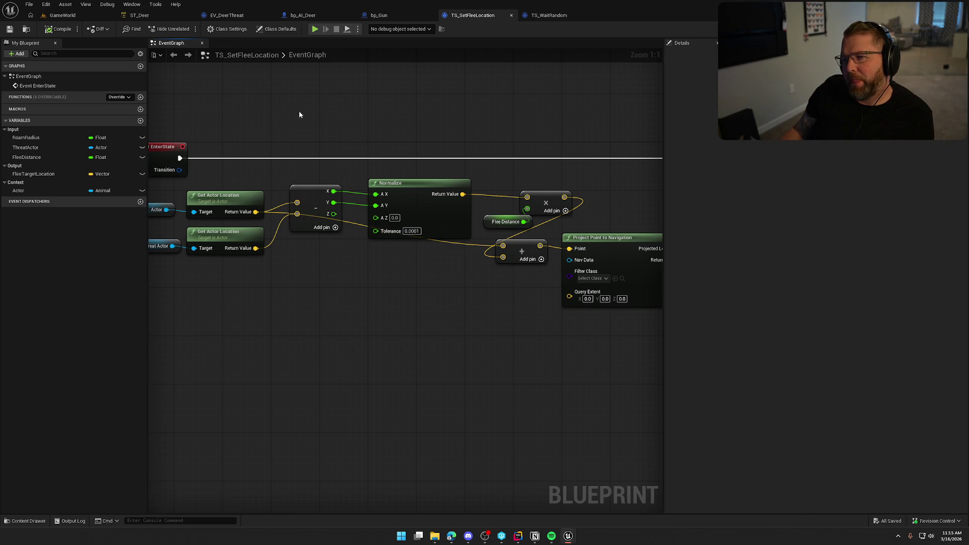
# Revisit the Find Flee Location state in ST_Deer and inspect the EV_DeerThreat SET Threat Actor logic
pyautogui.click(158, 16)
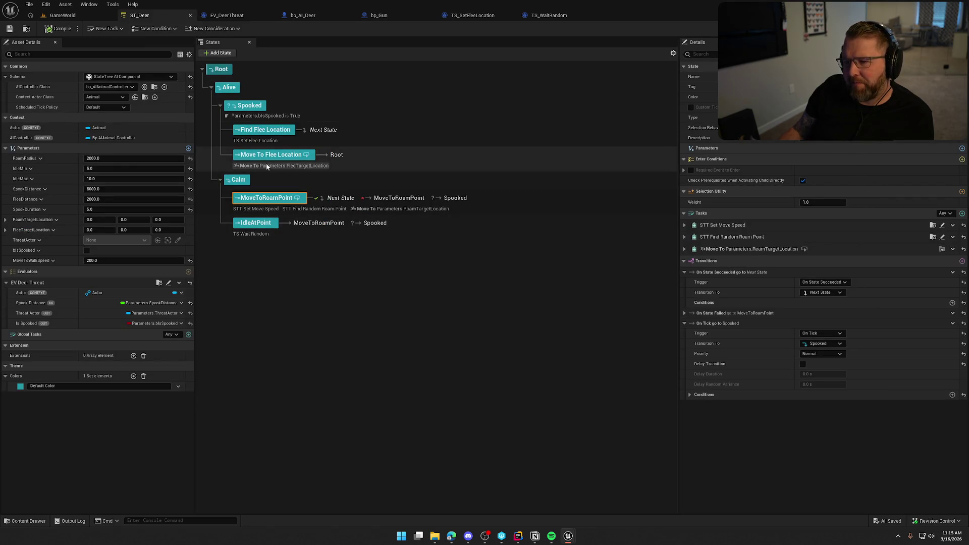
pyautogui.click(297, 137)
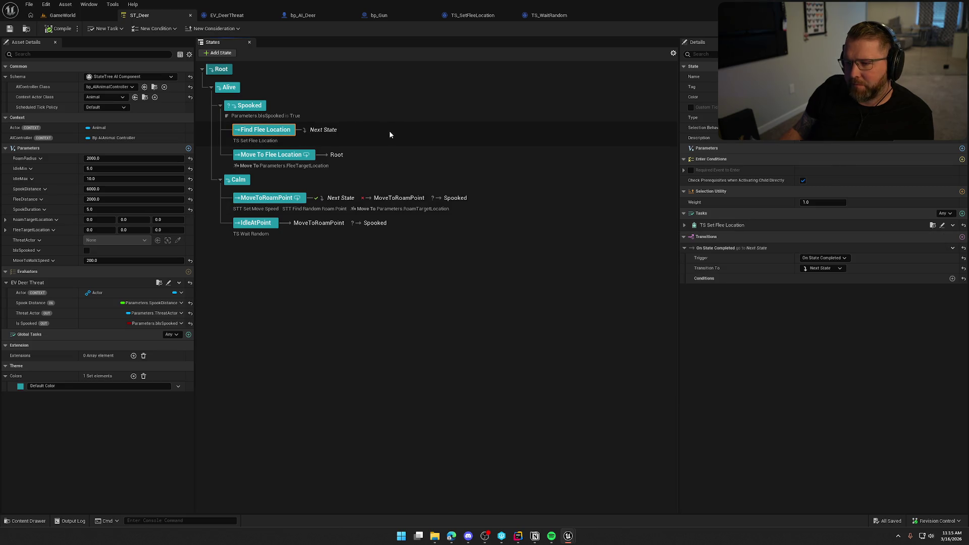
pyautogui.click(243, 16)
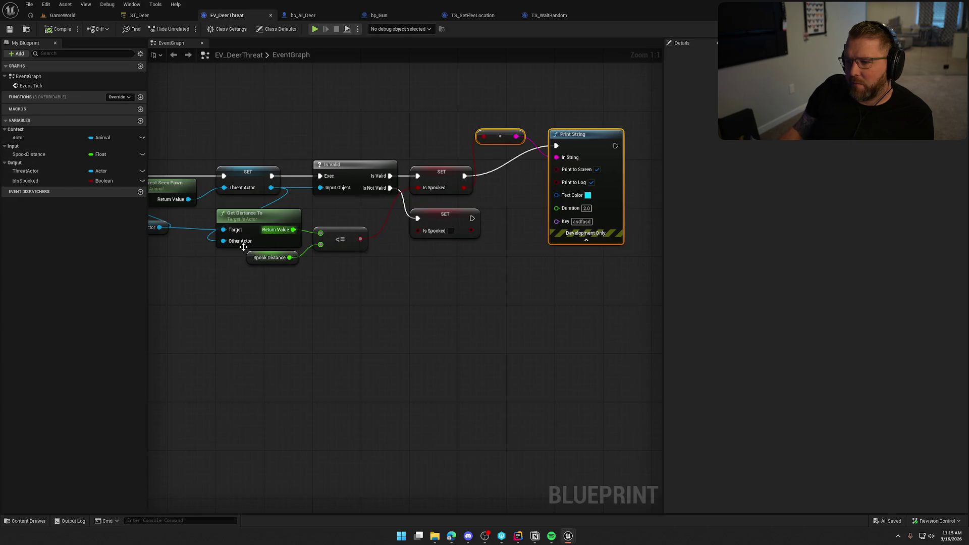
pyautogui.moveTo(420, 288); pyautogui.dragTo(524, 265)
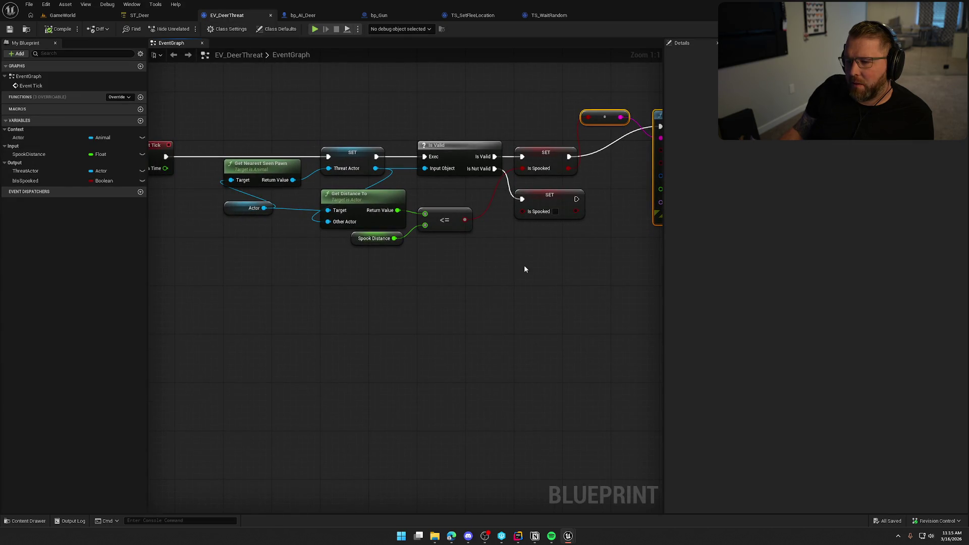
pyautogui.click(352, 155)
pyautogui.click(371, 316)
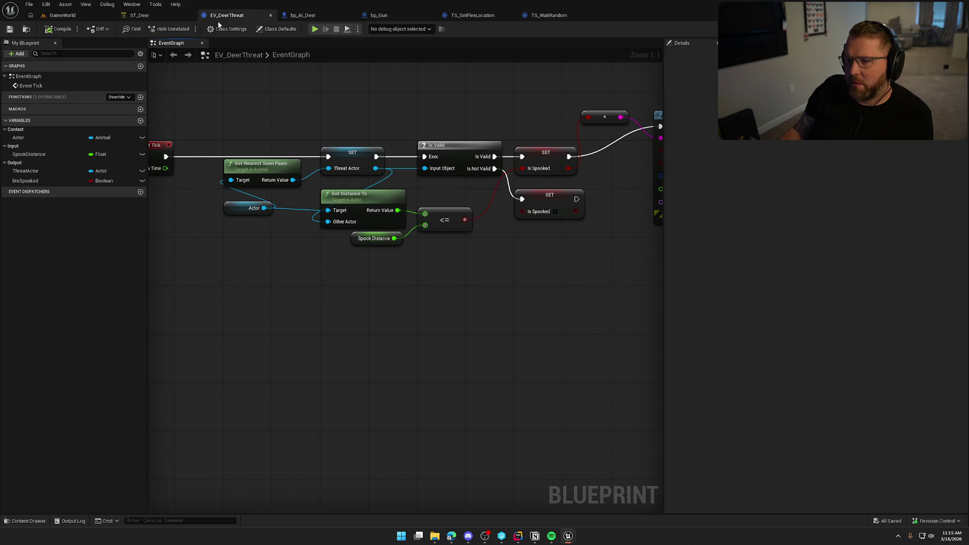
# Bring up bp_AI_Deer's perception settings and confirm the hearing sense Max Age field
pyautogui.click(311, 15)
pyautogui.click(867, 380)
pyautogui.press('Return')
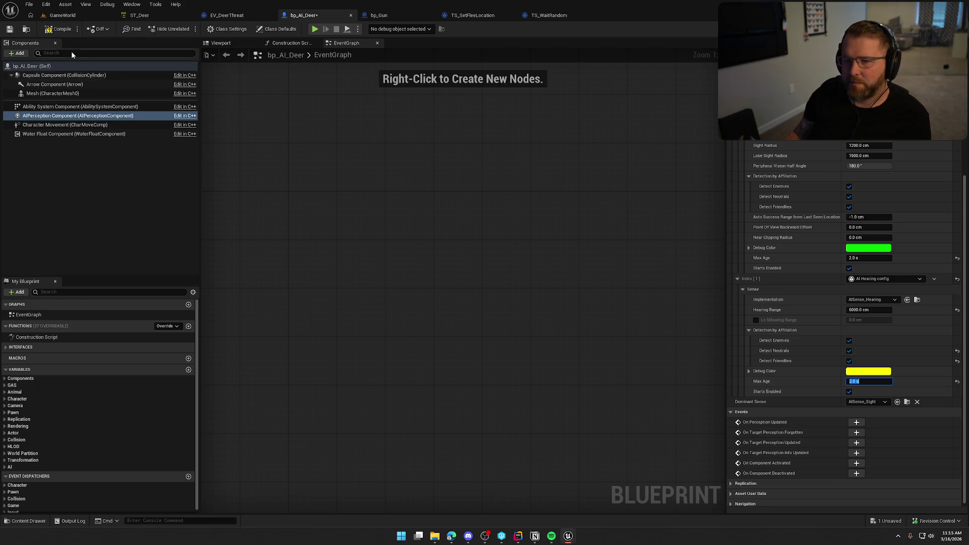
# Start a GameWorld play session and run the character across the grass toward the deer
pyautogui.click(83, 16)
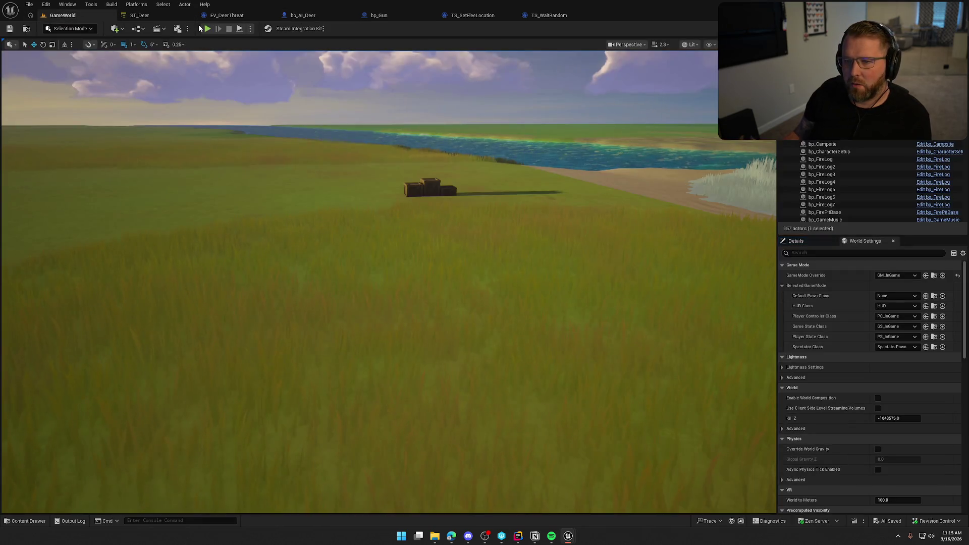
pyautogui.click(206, 29)
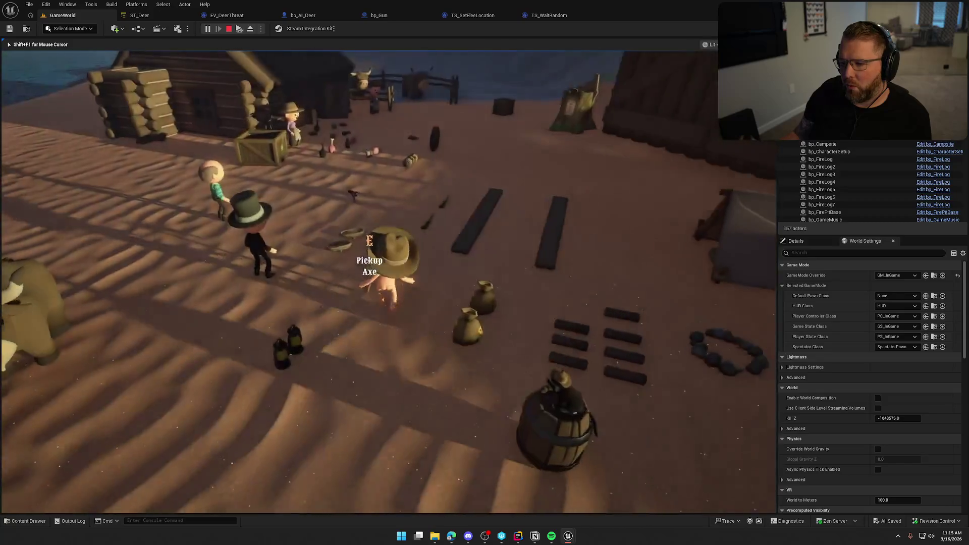
pyautogui.press('e')
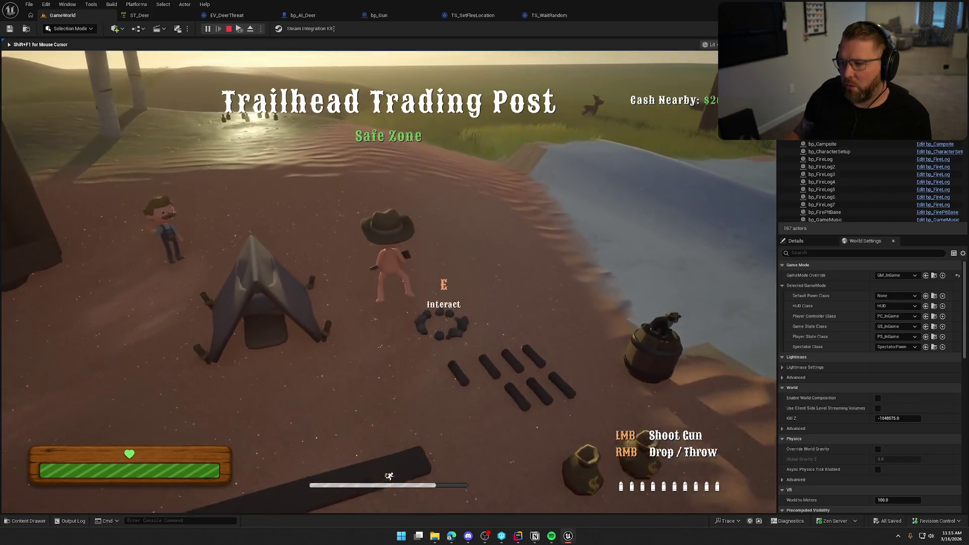
pyautogui.press('w')
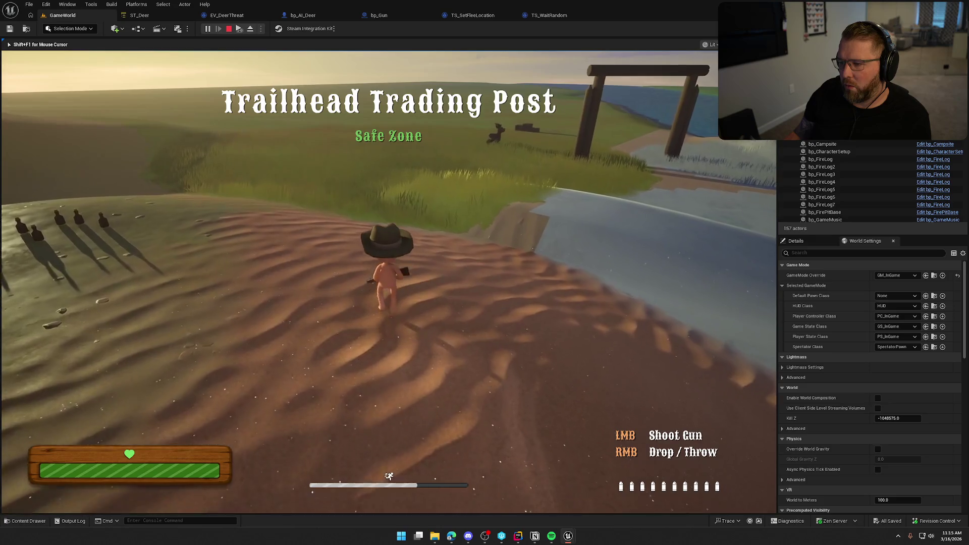
pyautogui.press('w')
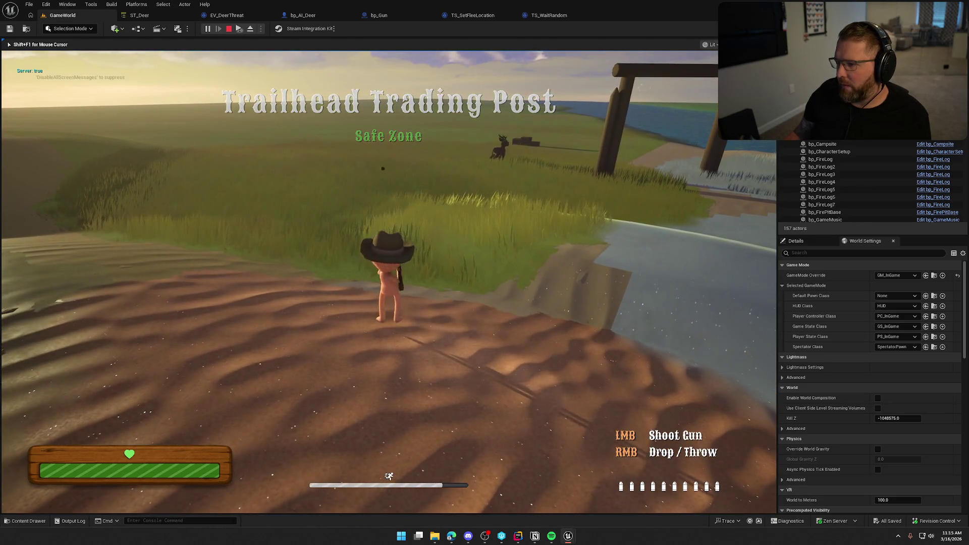
pyautogui.press('w')
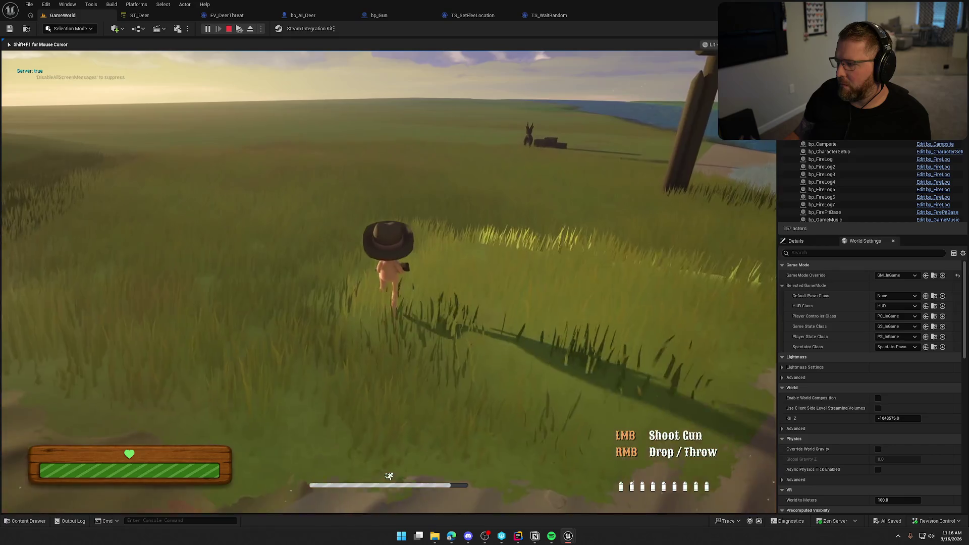
pyautogui.press('w')
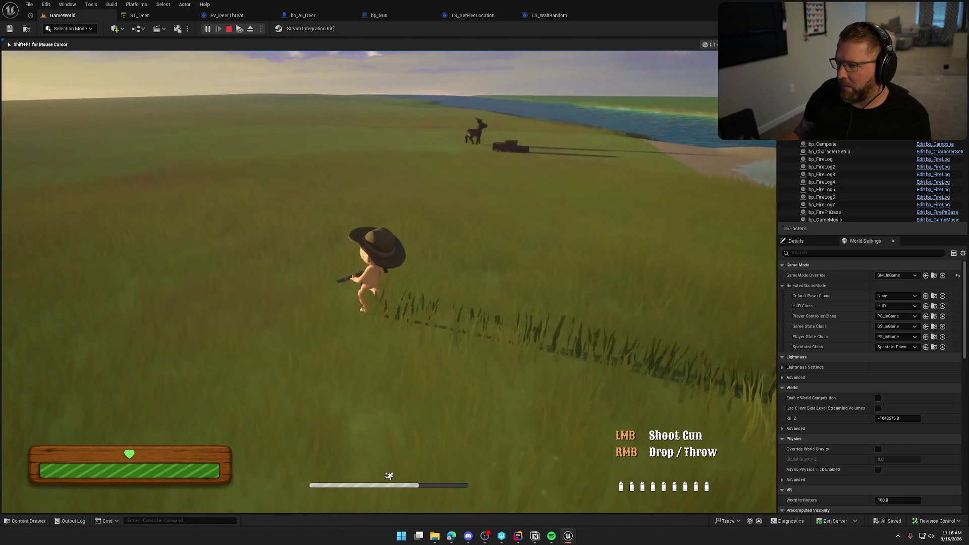
pyautogui.press('w')
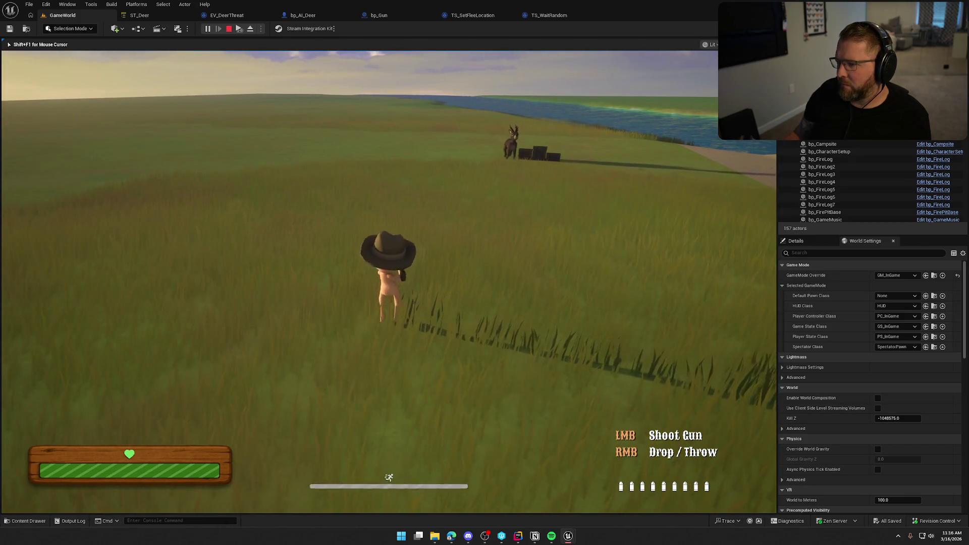
pyautogui.press('w')
pyautogui.press('shift')
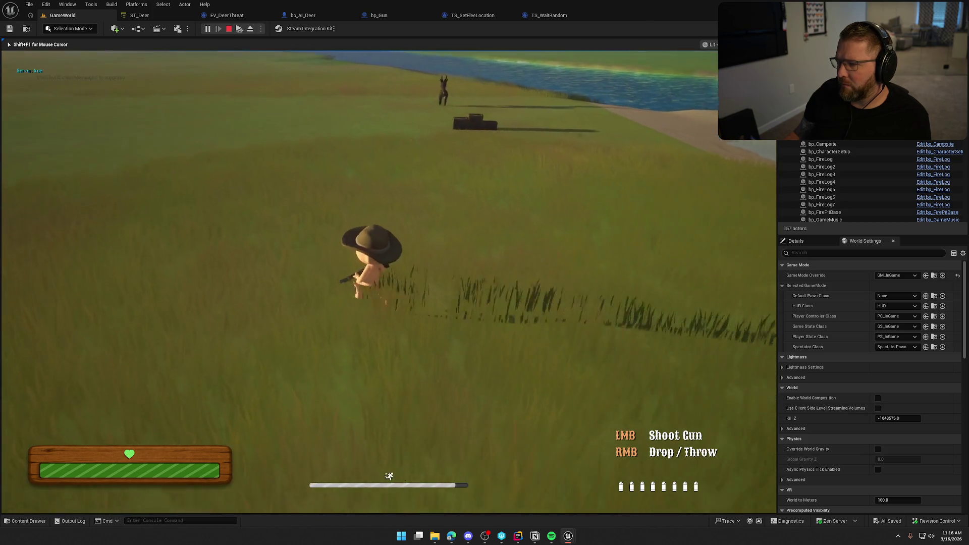
pyautogui.press('w')
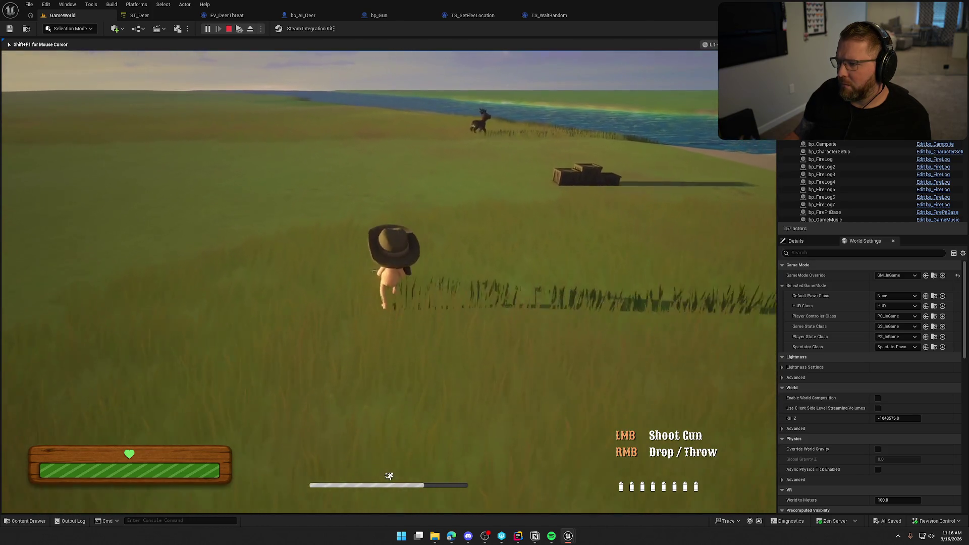
pyautogui.press('w')
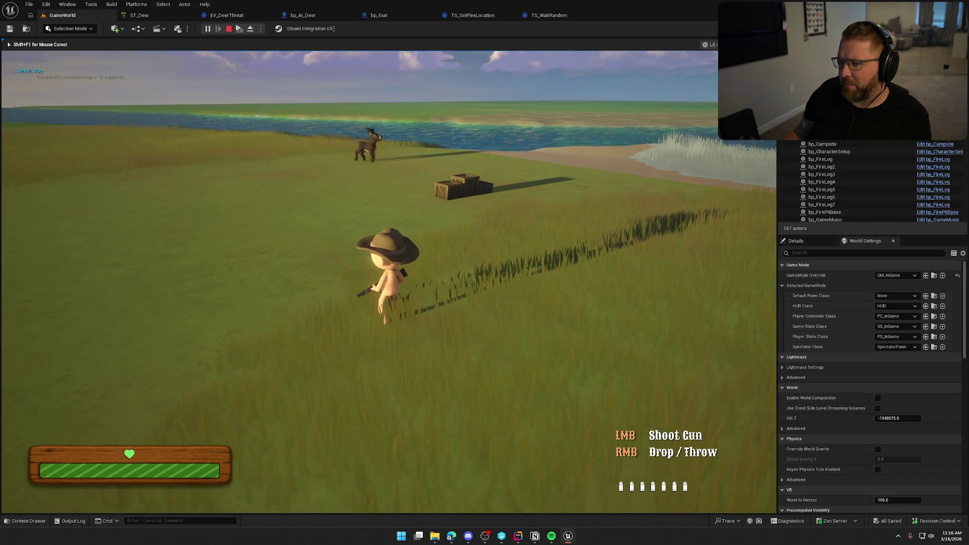
# Fire several shots near the deer to spook it, then end the play session
pyautogui.click(387, 272)
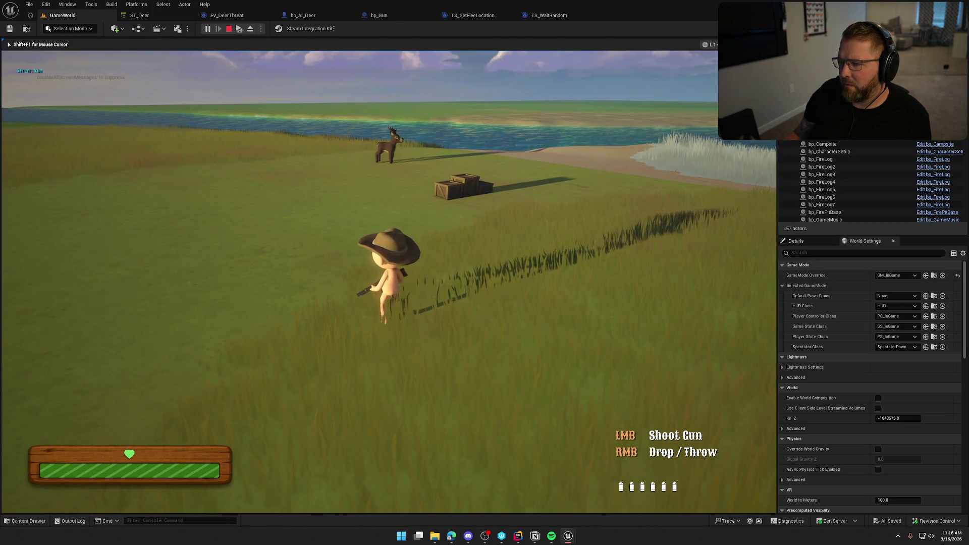
pyautogui.press('w')
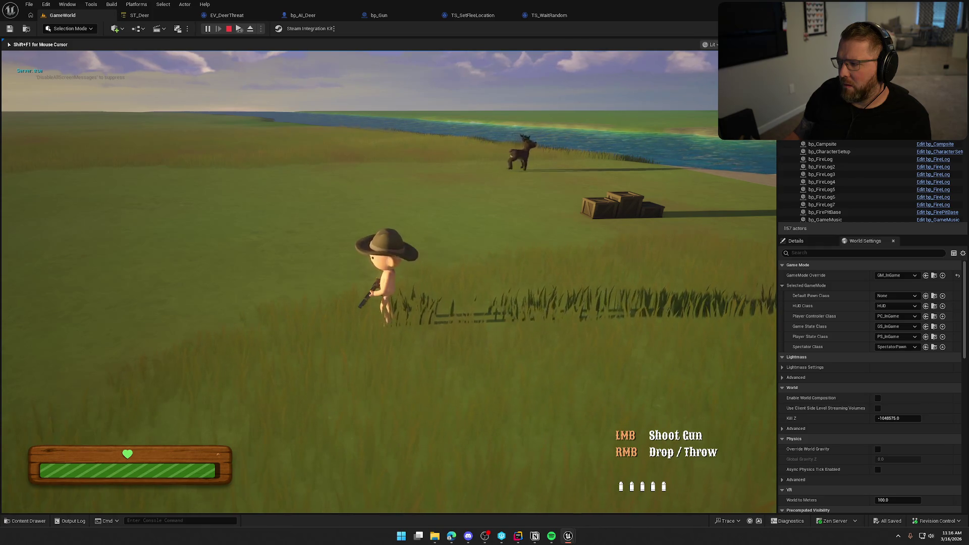
pyautogui.click(184, 252)
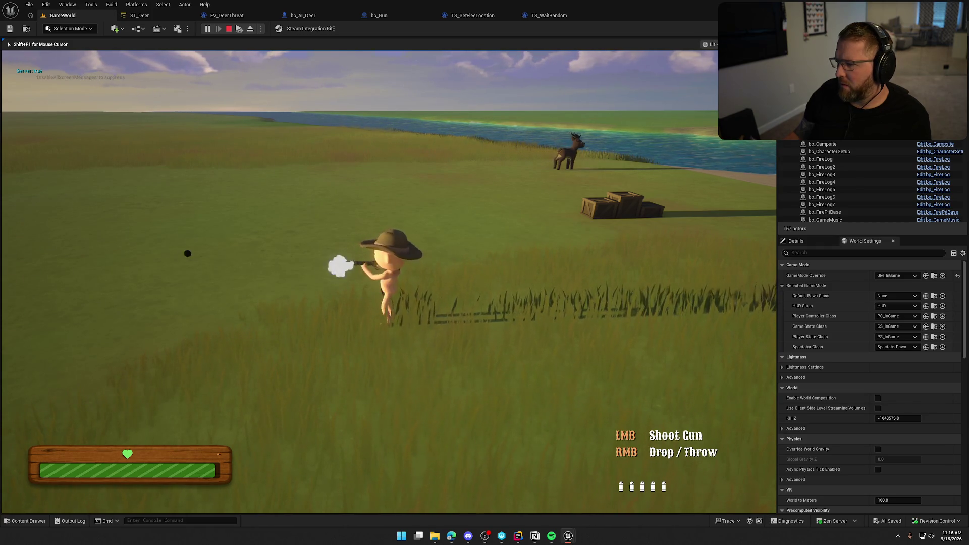
pyautogui.click(388, 280)
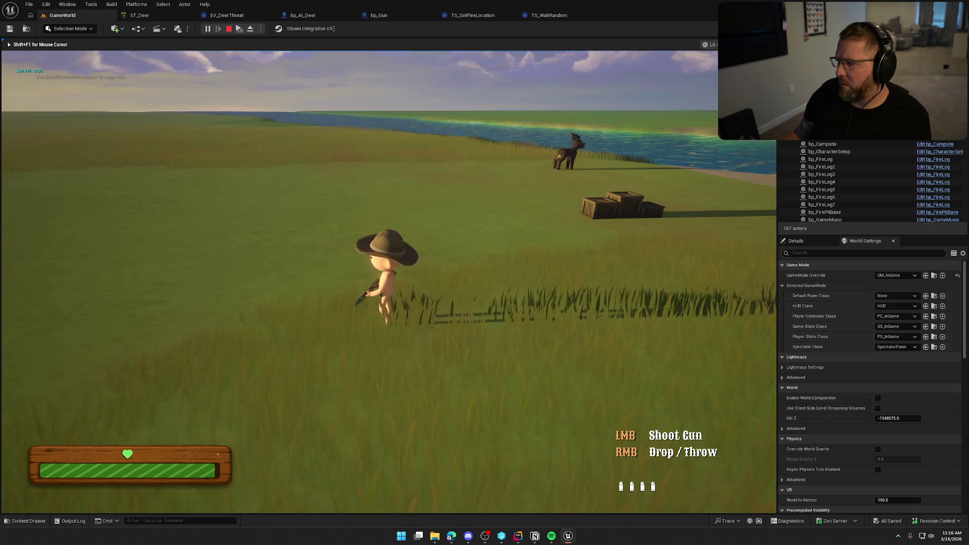
pyautogui.press('Escape')
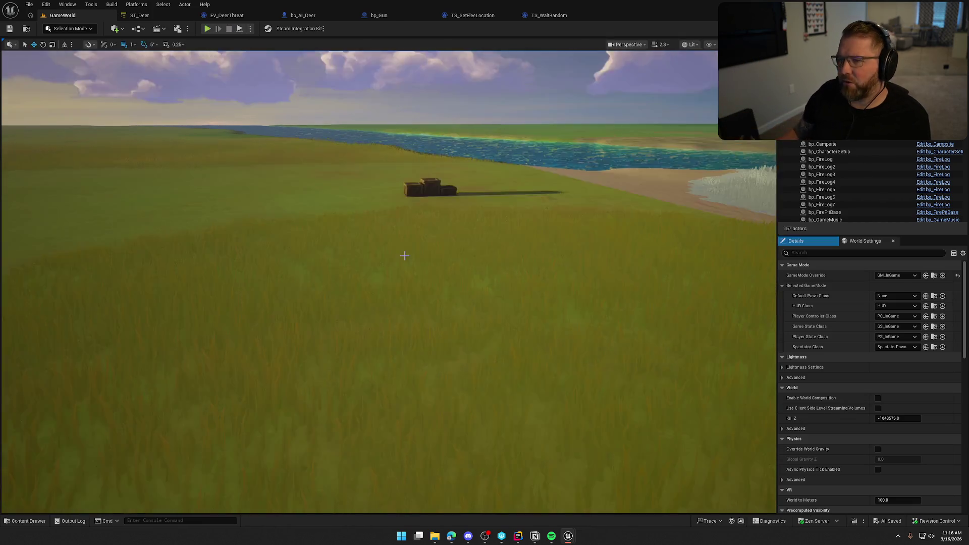
# Glance at EV_DeerThreat, then reach TS_SetFleeLocation from ST_Deer's Find Flee Location state
pyautogui.click(226, 15)
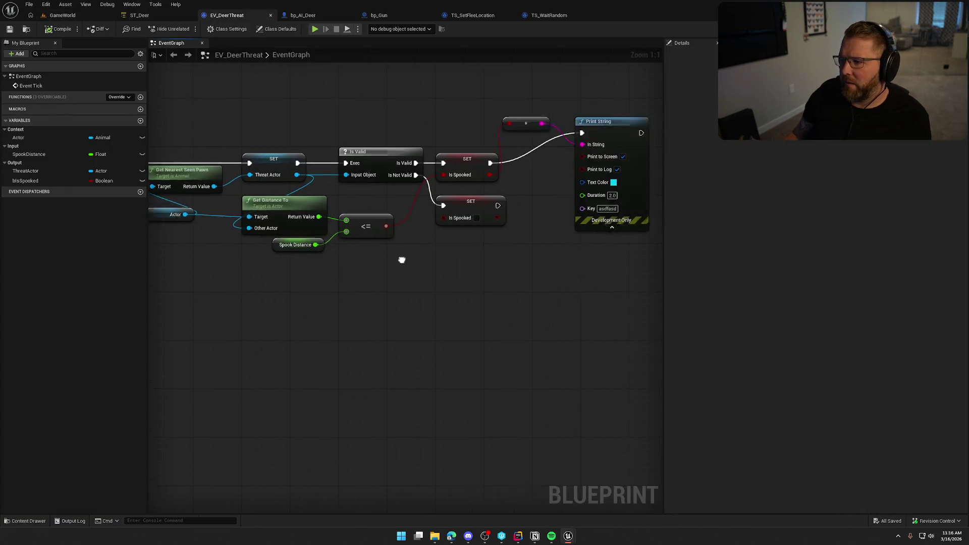
pyautogui.click(393, 182)
pyautogui.moveTo(393, 183); pyautogui.dragTo(496, 216)
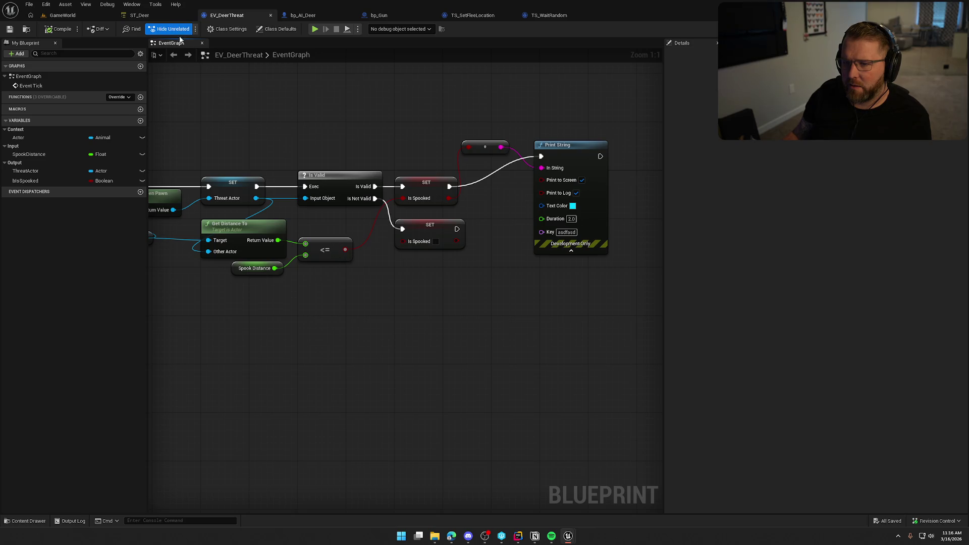
pyautogui.click(144, 16)
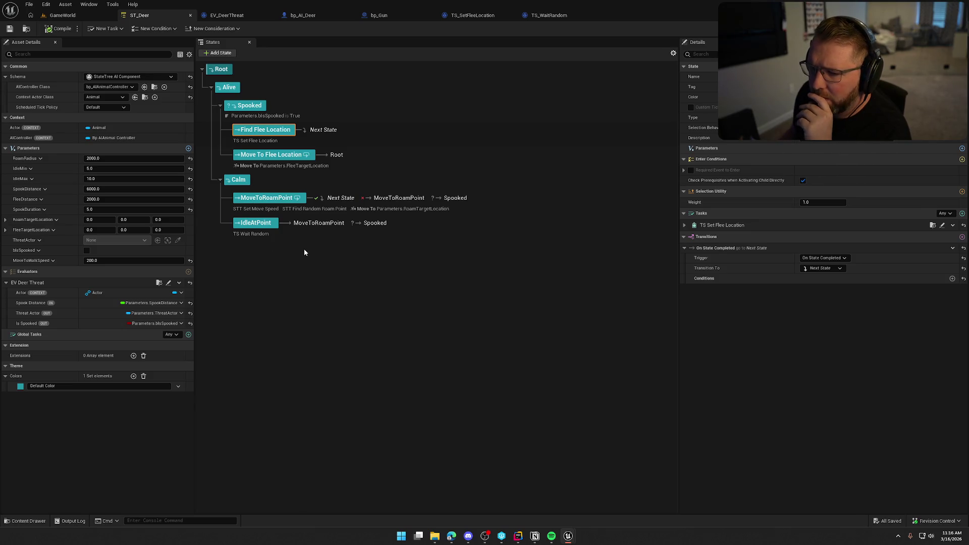
pyautogui.click(249, 141)
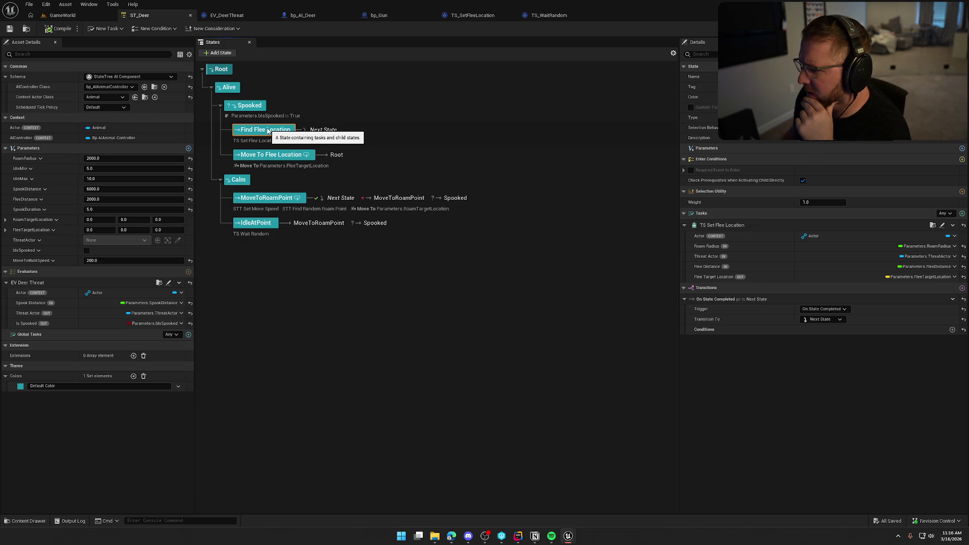
pyautogui.click(472, 16)
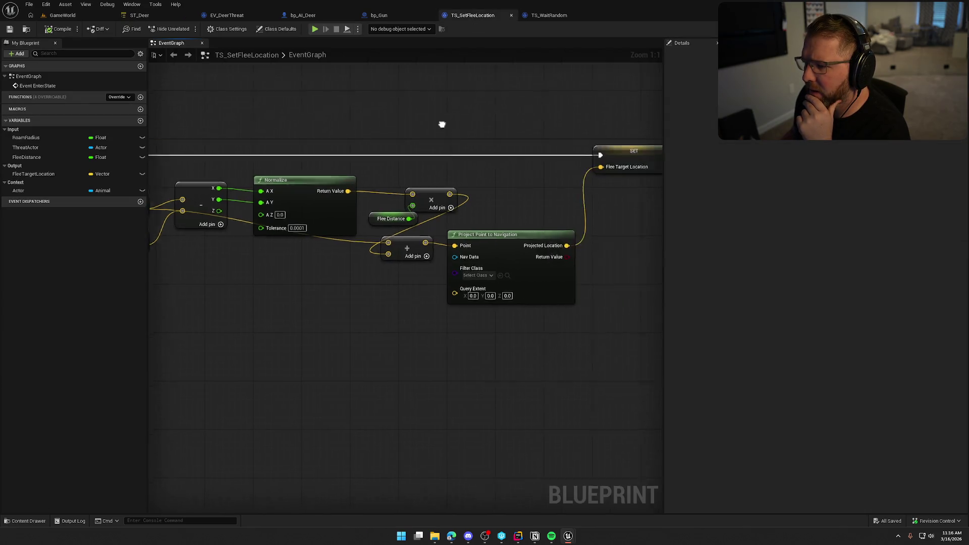
# Pan across the flee graph's SET and Finish Task nodes and return to ST_Deer
pyautogui.moveTo(472, 324); pyautogui.dragTo(632, 234)
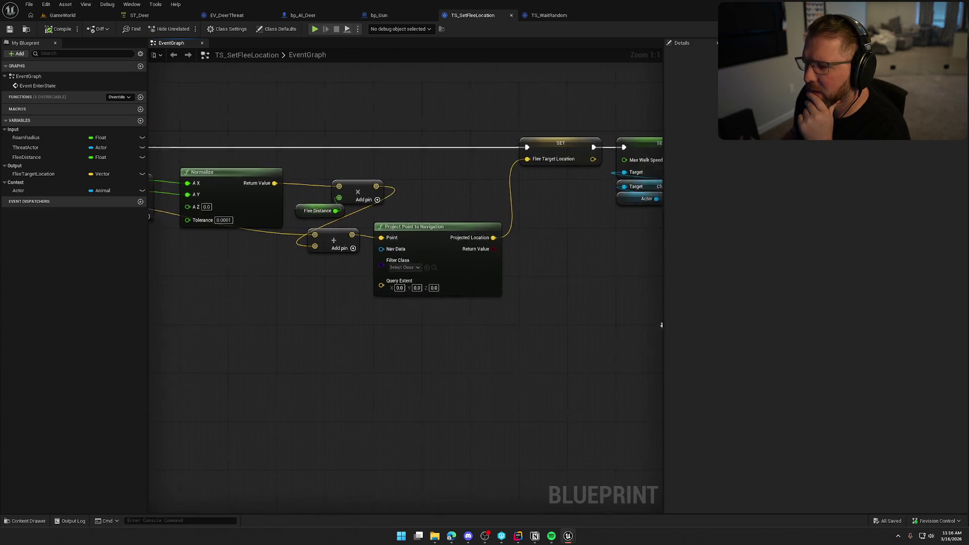
pyautogui.moveTo(632, 234)
pyautogui.mouseDown()
pyautogui.moveTo(319, 317)
pyautogui.moveTo(660, 259)
pyautogui.moveTo(536, 335)
pyautogui.mouseUp()
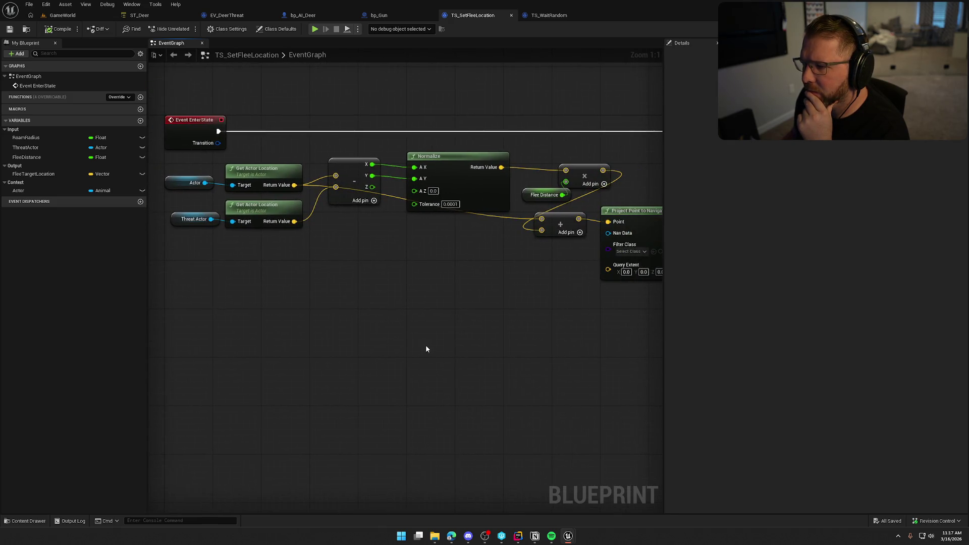
pyautogui.click(139, 14)
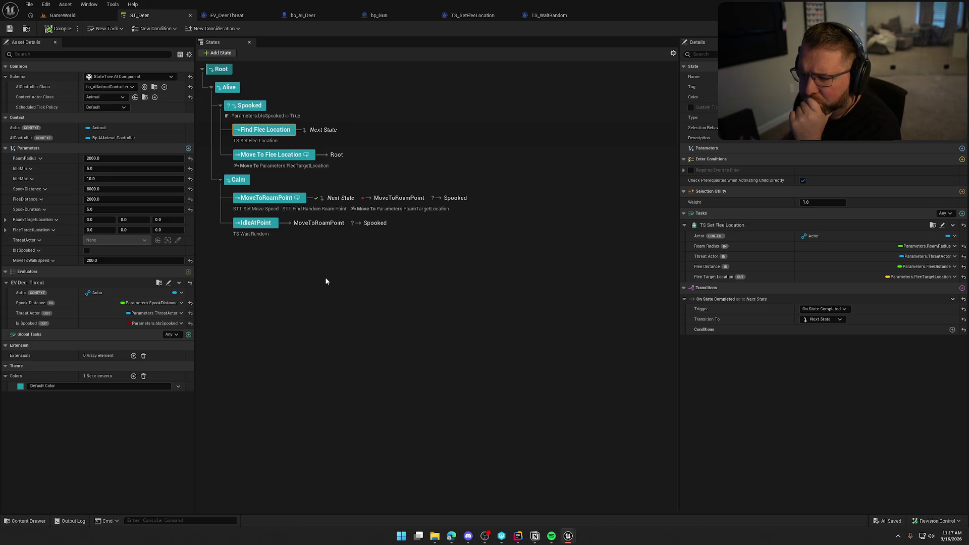
# Delete MoveToRoamPoint's On State Failed transition, keeping the On State Succeeded trigger
pyautogui.click(268, 200)
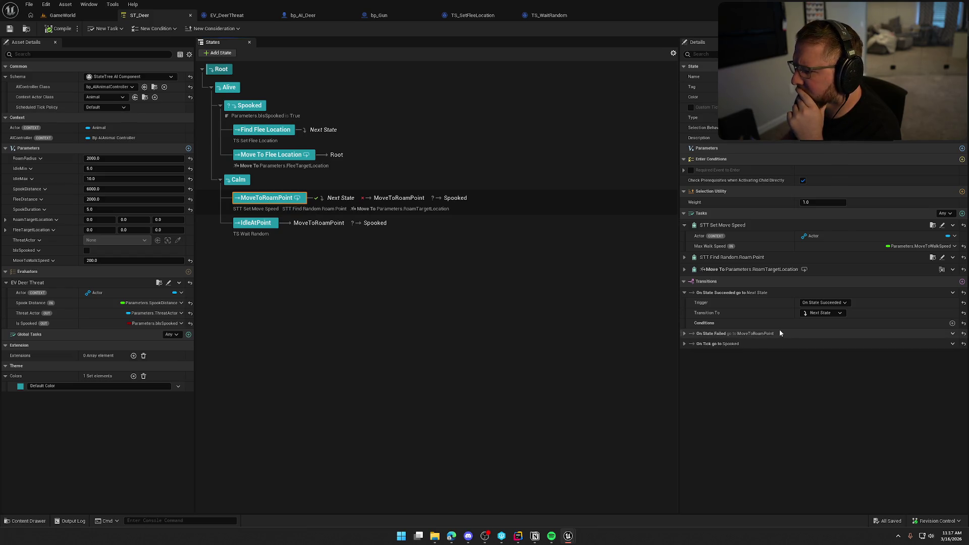
pyautogui.click(952, 333)
pyautogui.click(936, 389)
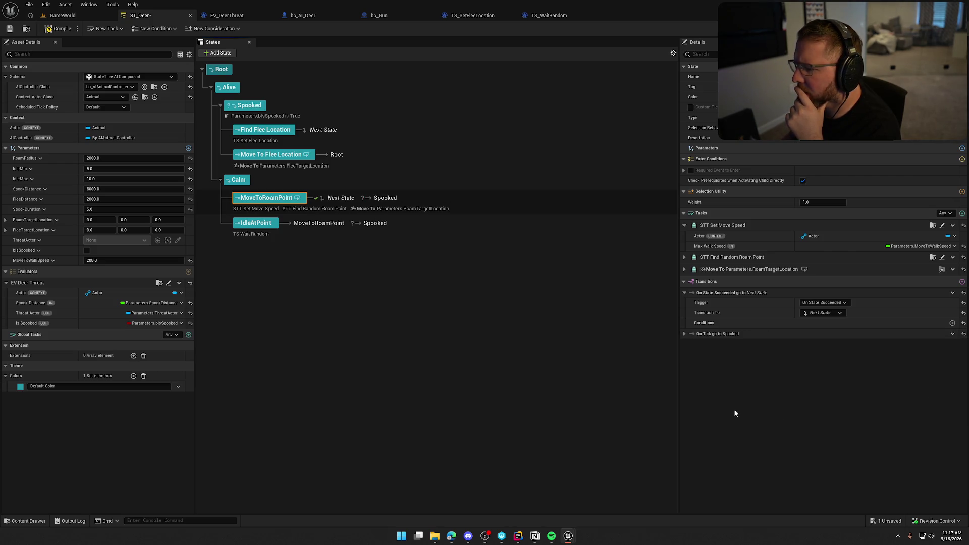
pyautogui.click(825, 303)
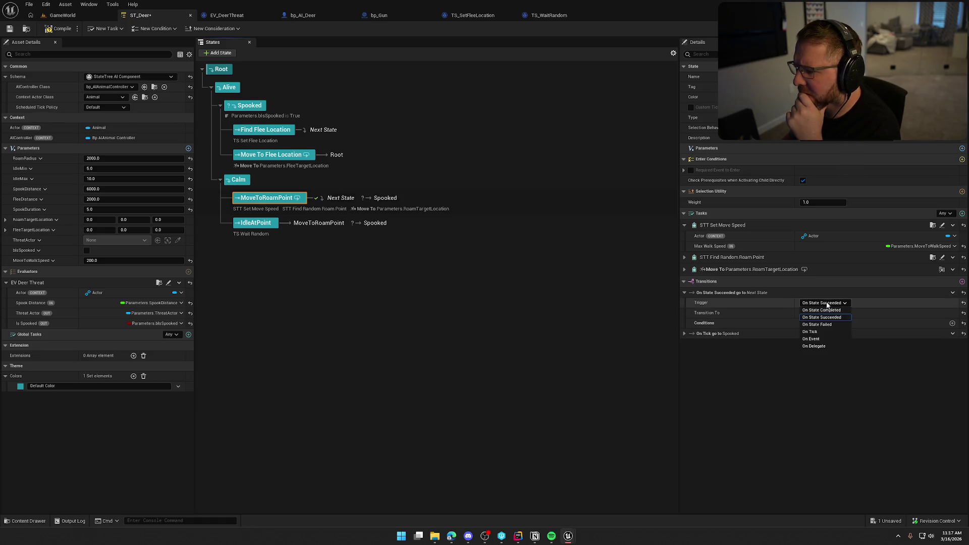
pyautogui.click(825, 301)
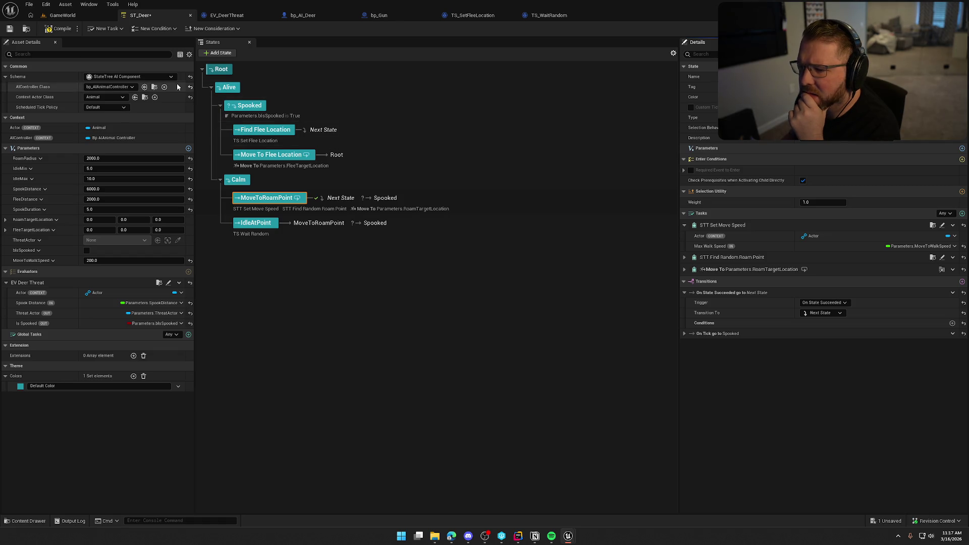
# Start a play session in the GameWorld level with mouse control in the game view
pyautogui.click(62, 16)
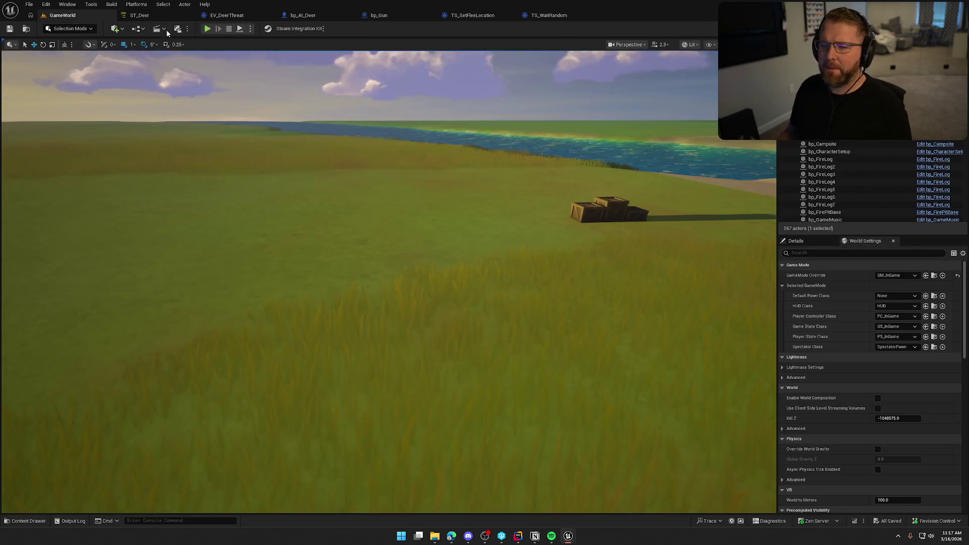
pyautogui.click(210, 28)
pyautogui.click(322, 204)
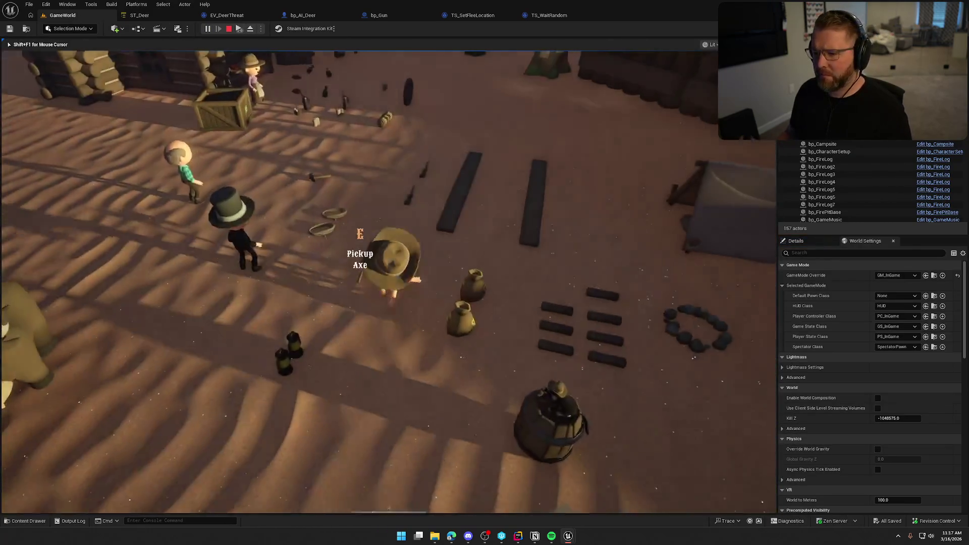
# Run the character from the trading post through the grass toward the deer
pyautogui.press('w')
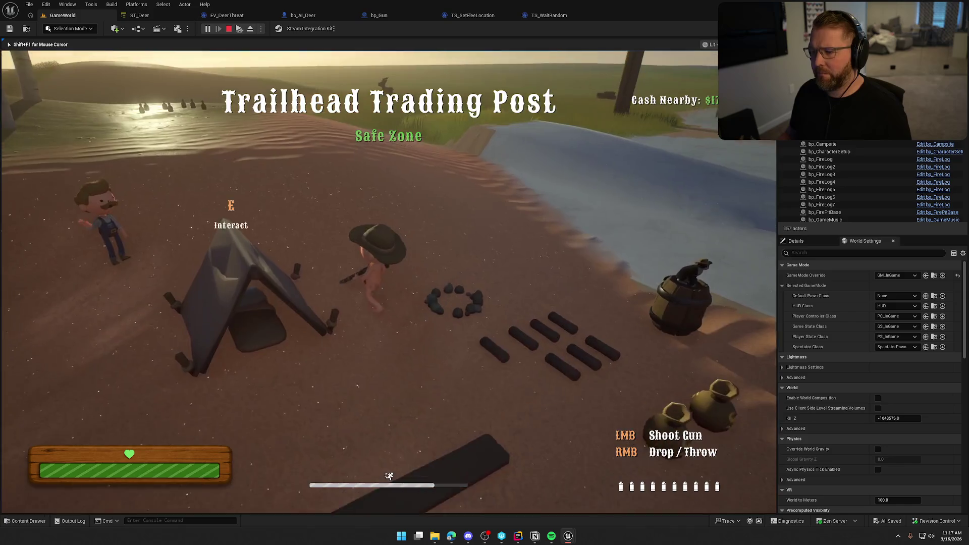
pyautogui.press('w')
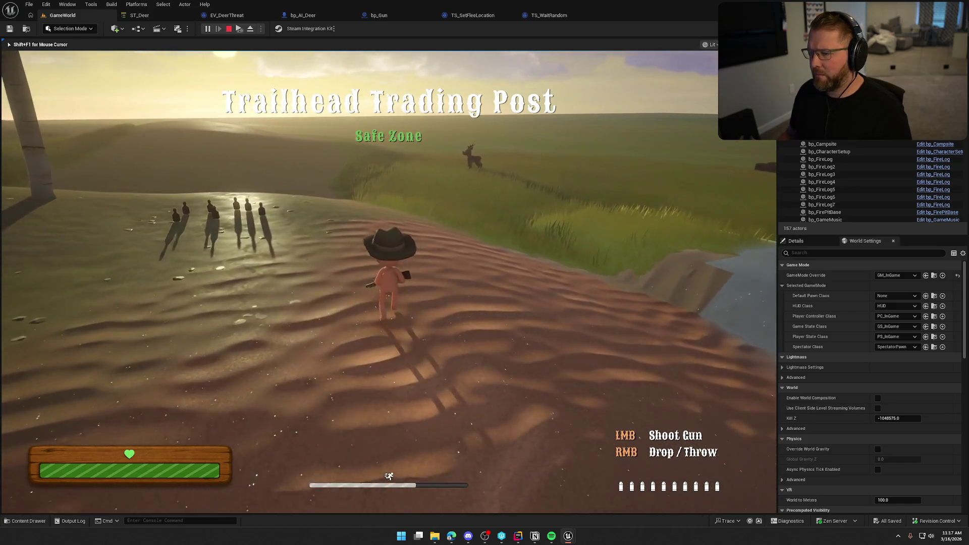
pyautogui.press('w')
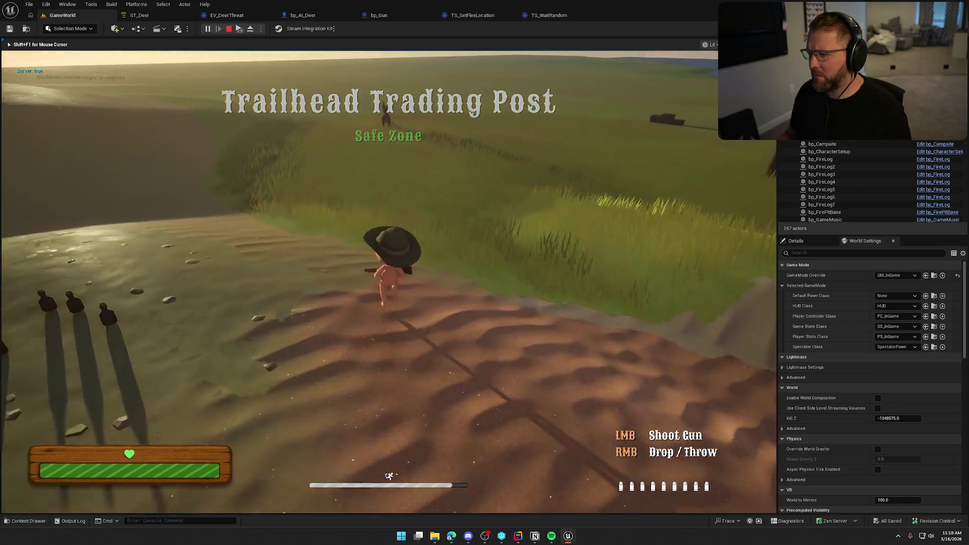
pyautogui.press('w')
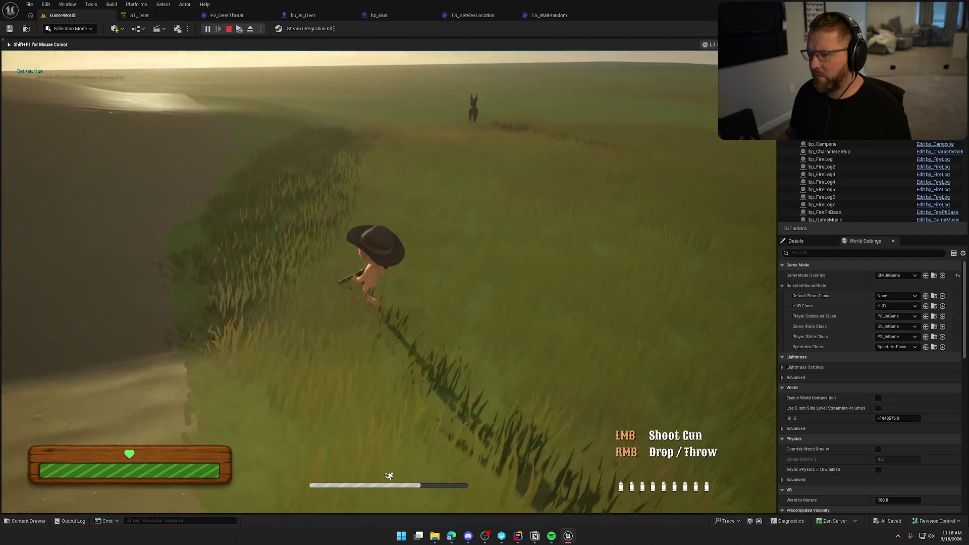
pyautogui.press('w')
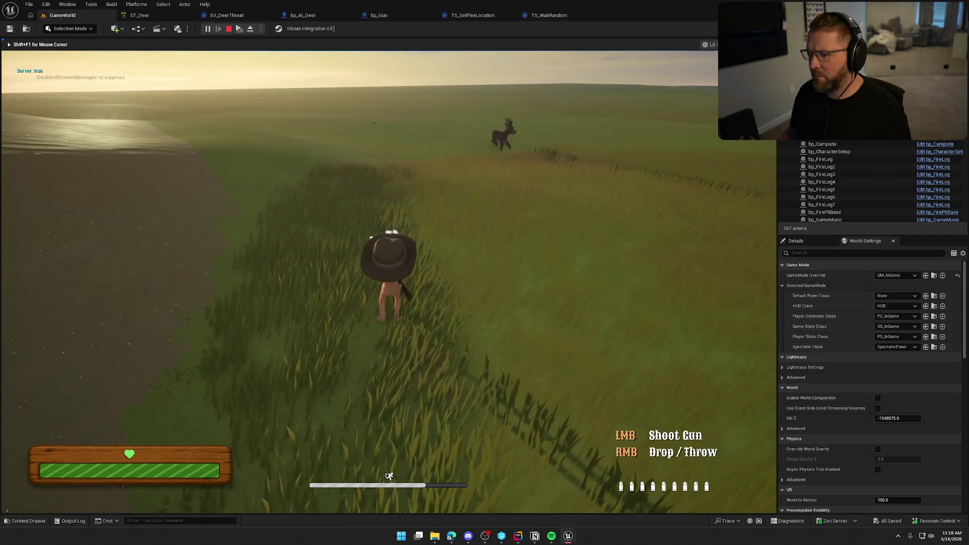
pyautogui.press('w')
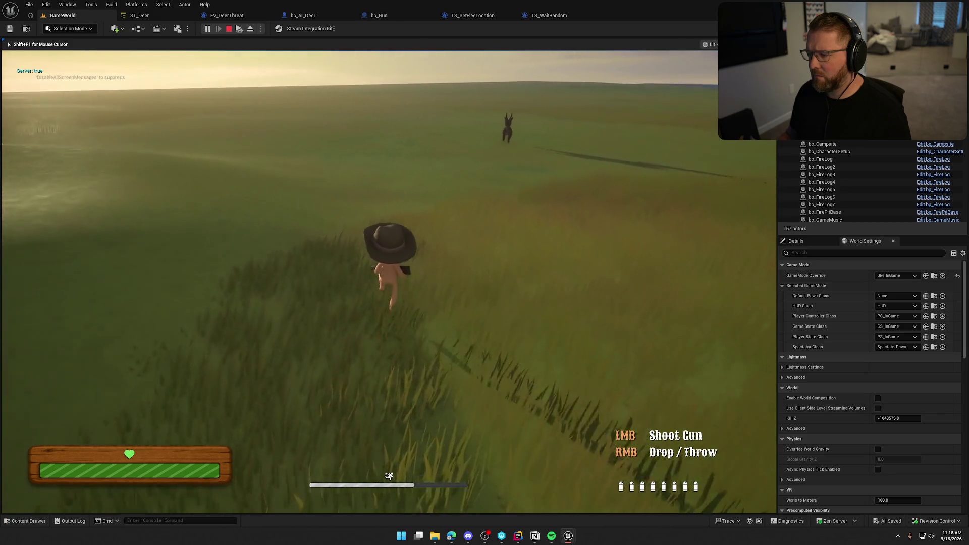
# Fire three shots at the deer while closing in, then end the play session
pyautogui.press('w')
pyautogui.click(359, 280)
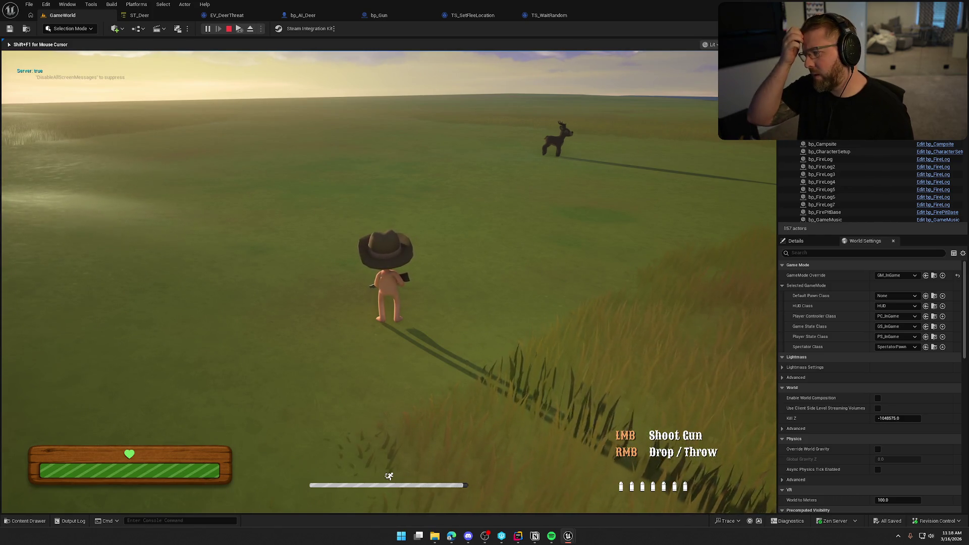
pyautogui.press('w')
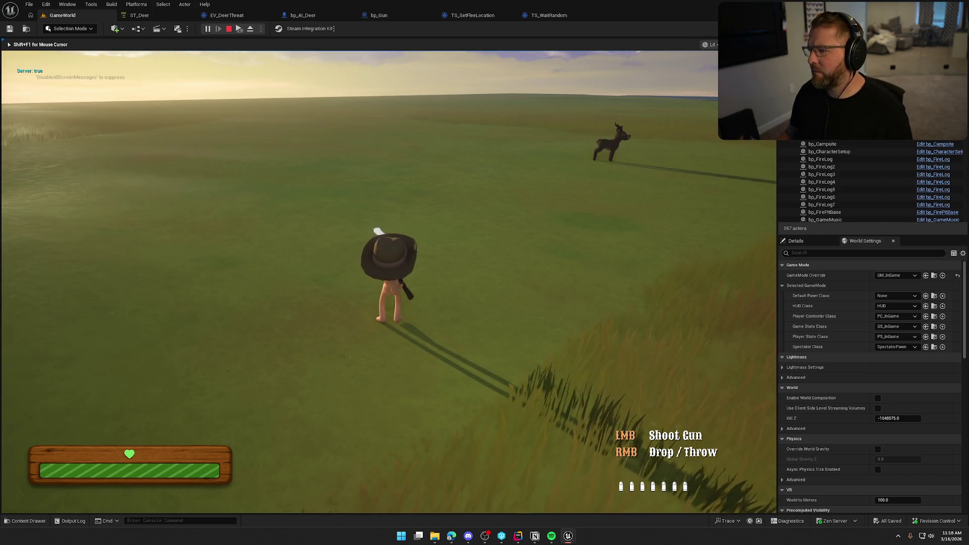
pyautogui.click(388, 280)
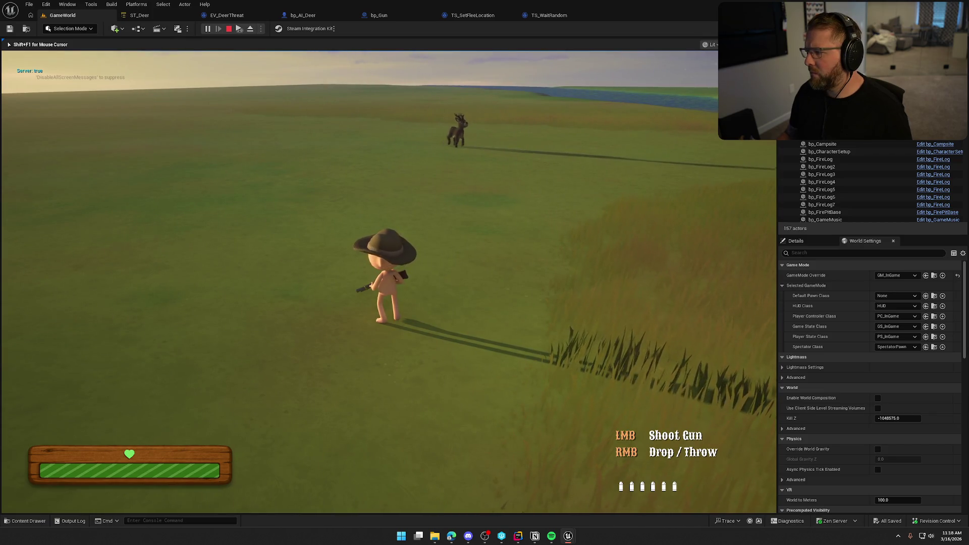
pyautogui.click(388, 280)
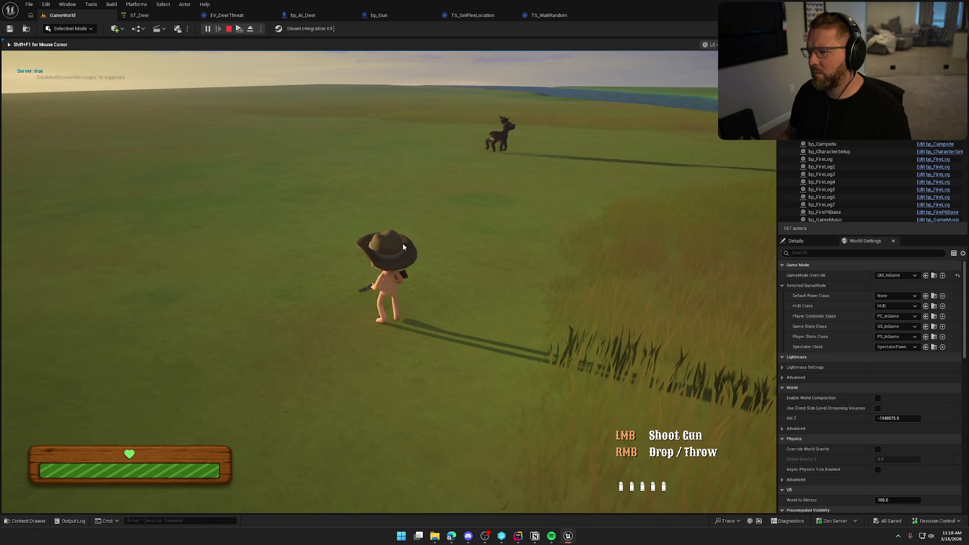
pyautogui.press('Escape')
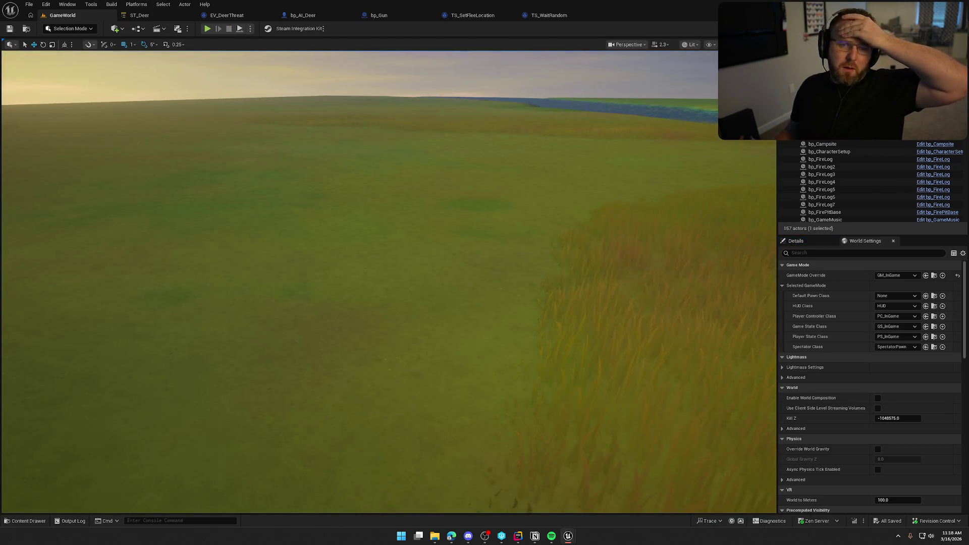
# Inspect the STT_SetMoveSpeed and STT_FindRandomRoamPoint task blueprints from ST_Deer and close them
pyautogui.click(169, 19)
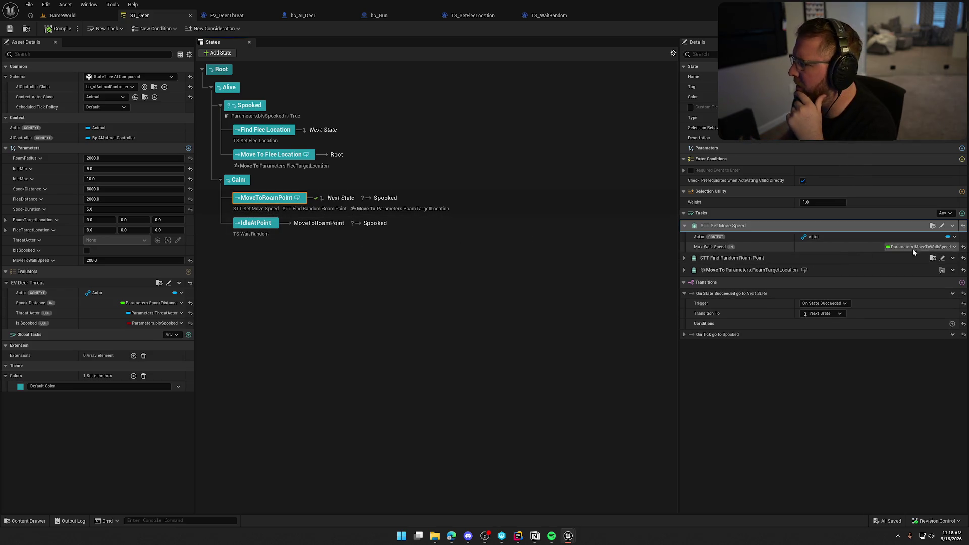
pyautogui.doubleClick(708, 227)
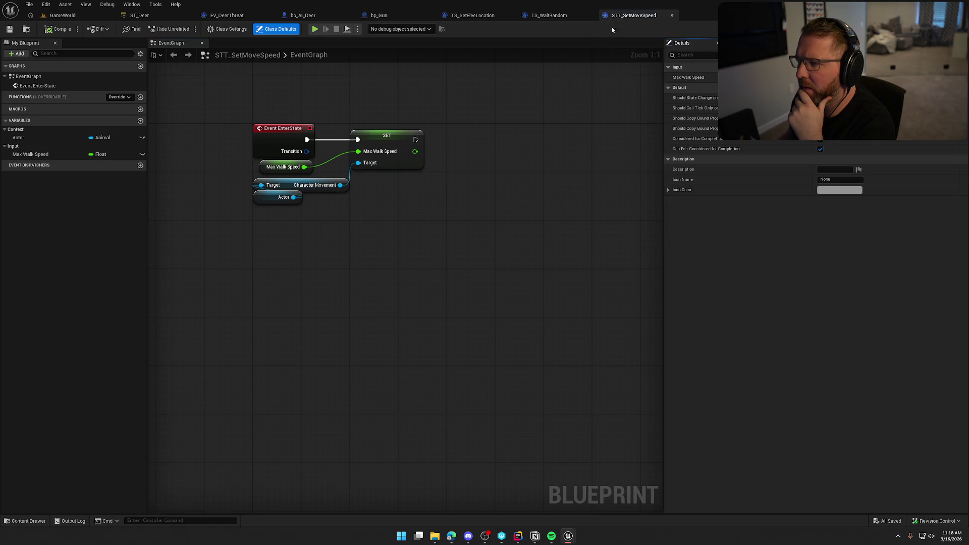
pyautogui.click(670, 16)
pyautogui.click(144, 15)
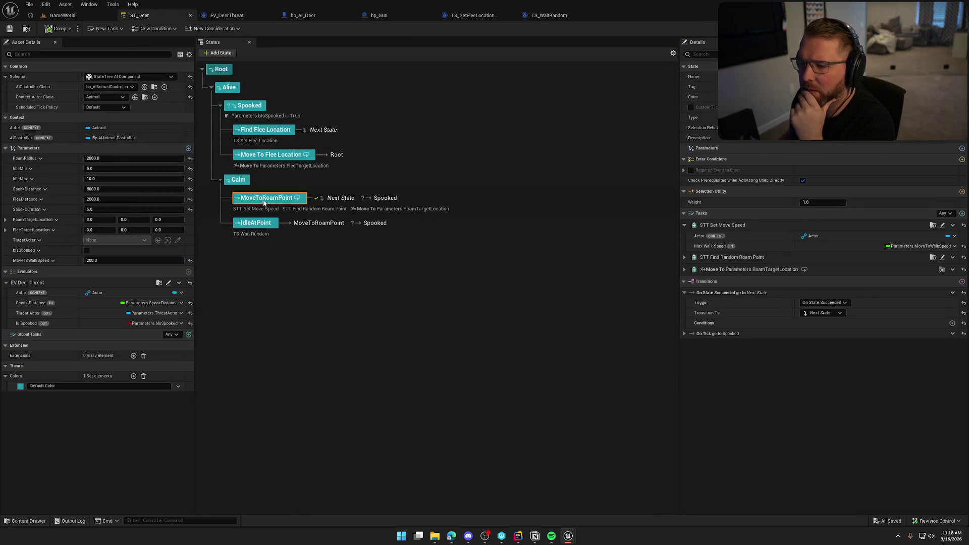
pyautogui.click(942, 257)
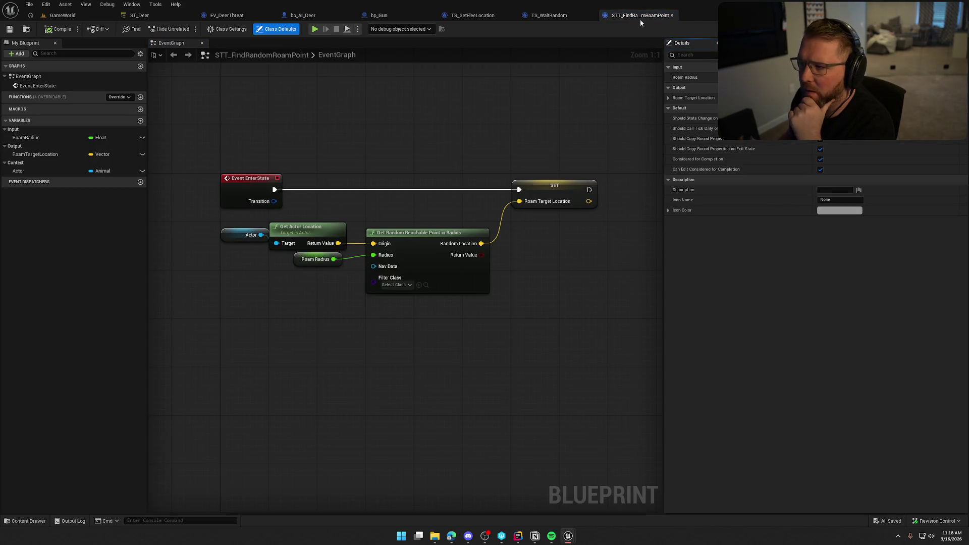
pyautogui.click(561, 15)
# Close the TS_WaitRandom, TS_SetFleeLocation and bp_Gun tabs, leaving ST_Deer showing
pyautogui.click(484, 15)
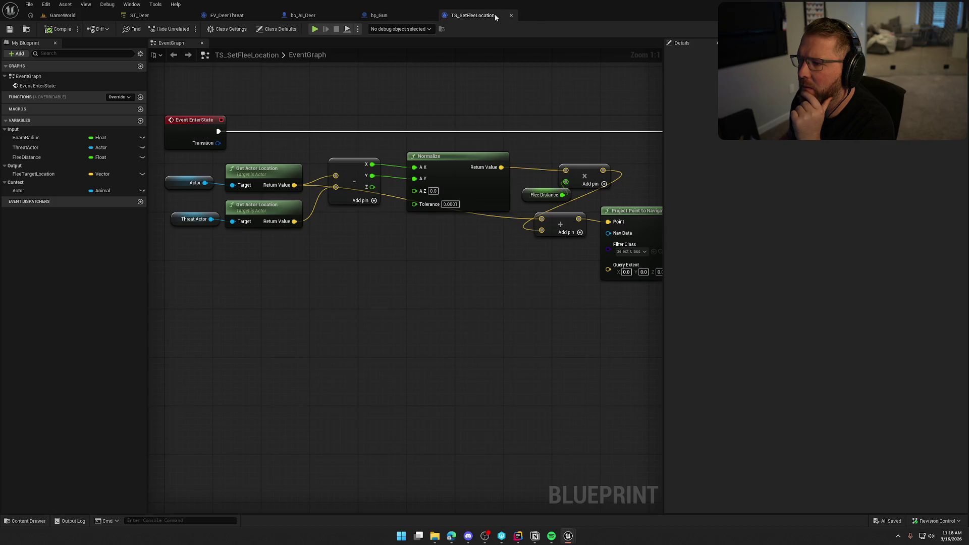
pyautogui.click(511, 15)
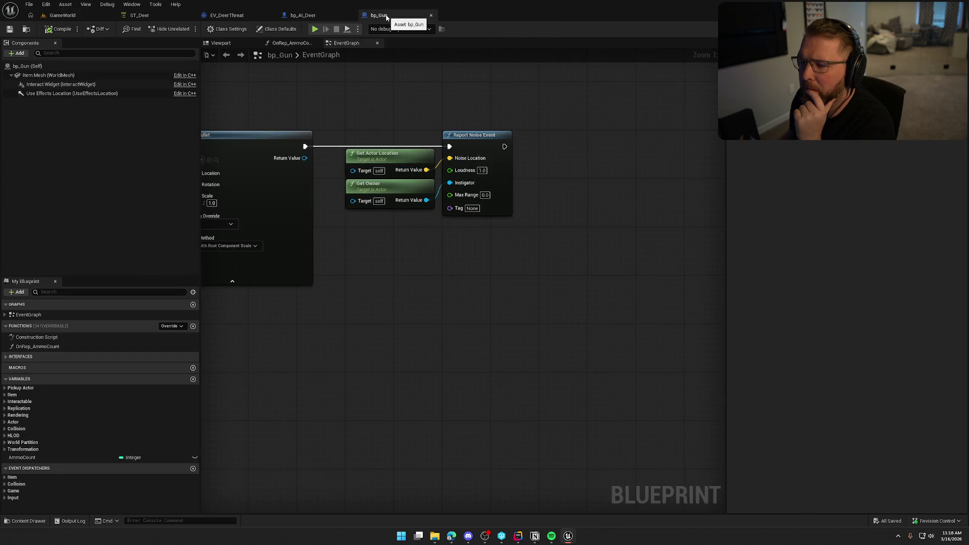
pyautogui.click(430, 15)
pyautogui.click(140, 15)
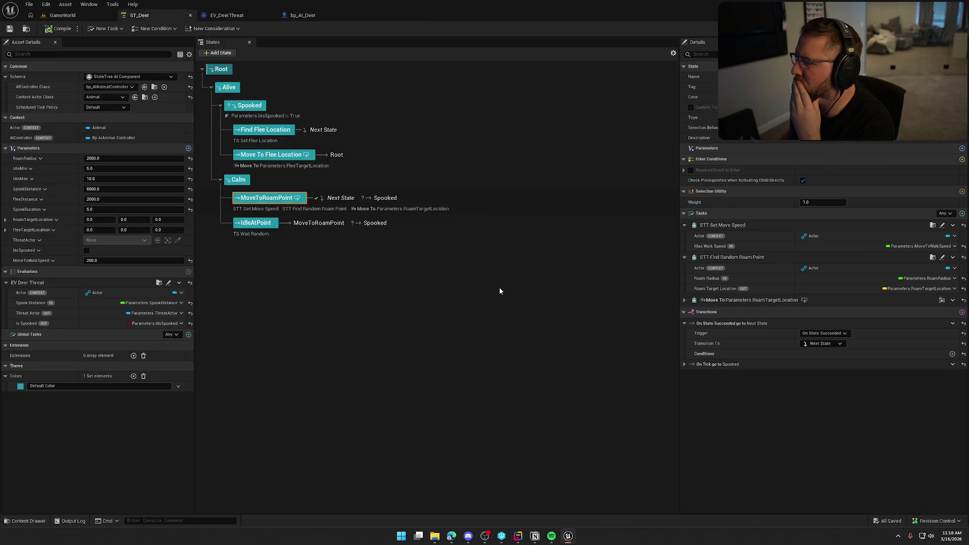
# Expand the roam Move To task settings, recheck the EV_DeerThreat graph, and switch to GameWorld
pyautogui.click(684, 300)
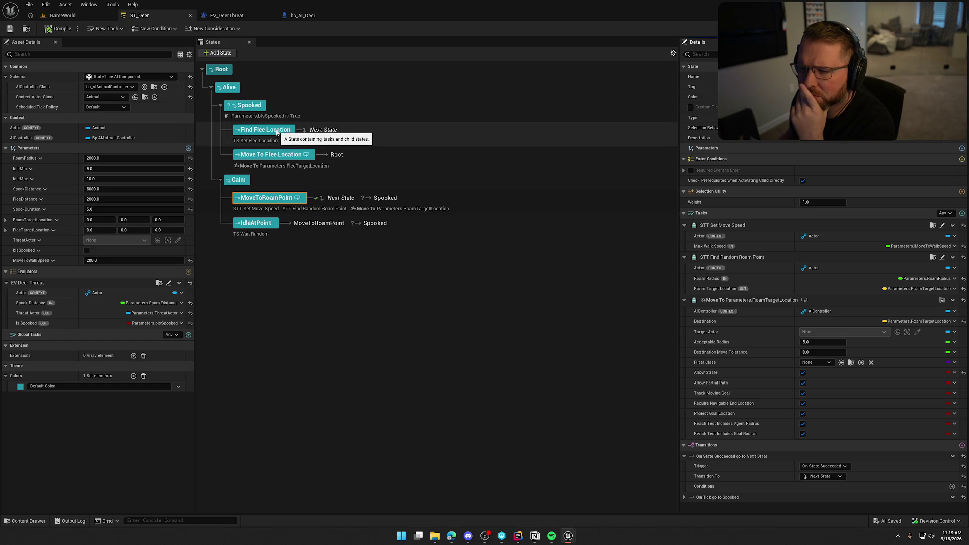
pyautogui.click(231, 16)
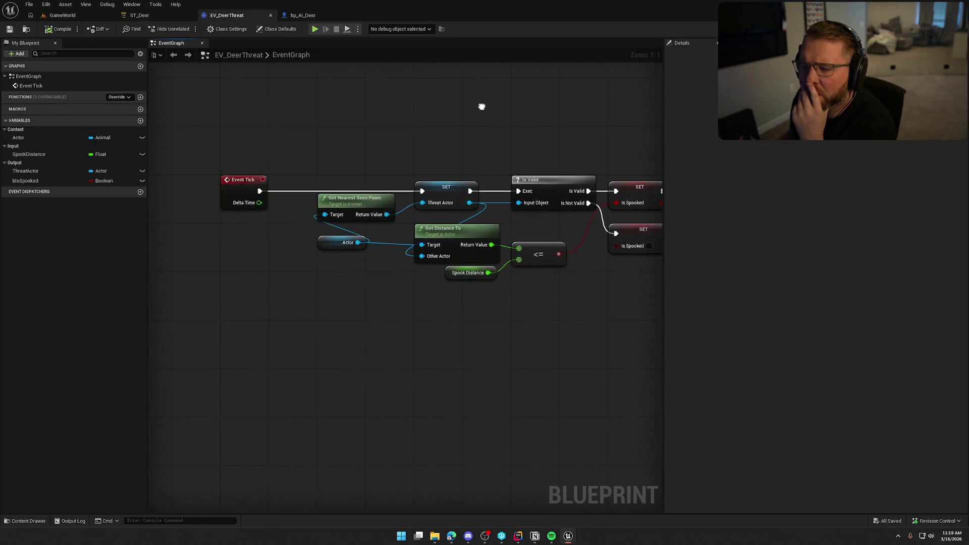
pyautogui.click(140, 15)
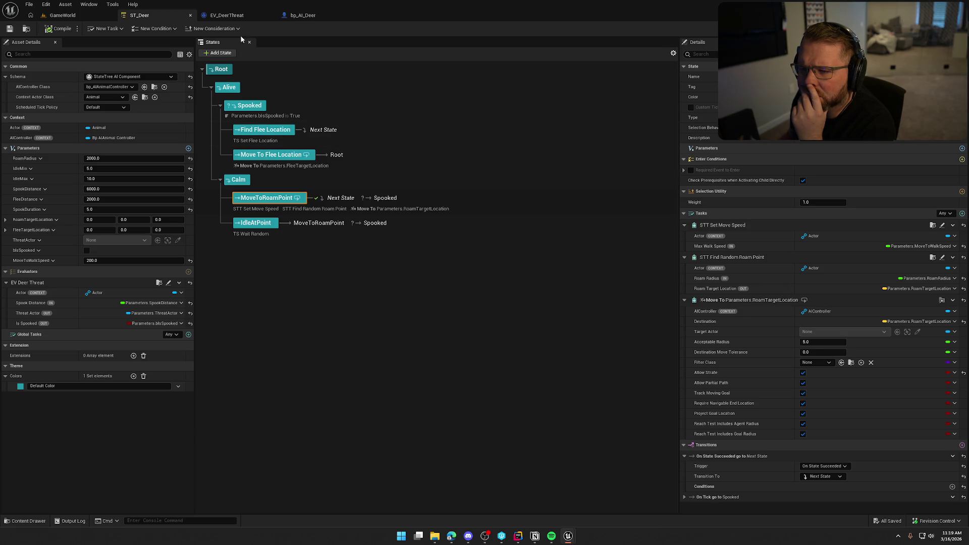
pyautogui.click(228, 15)
pyautogui.moveTo(270, 106); pyautogui.dragTo(381, 104)
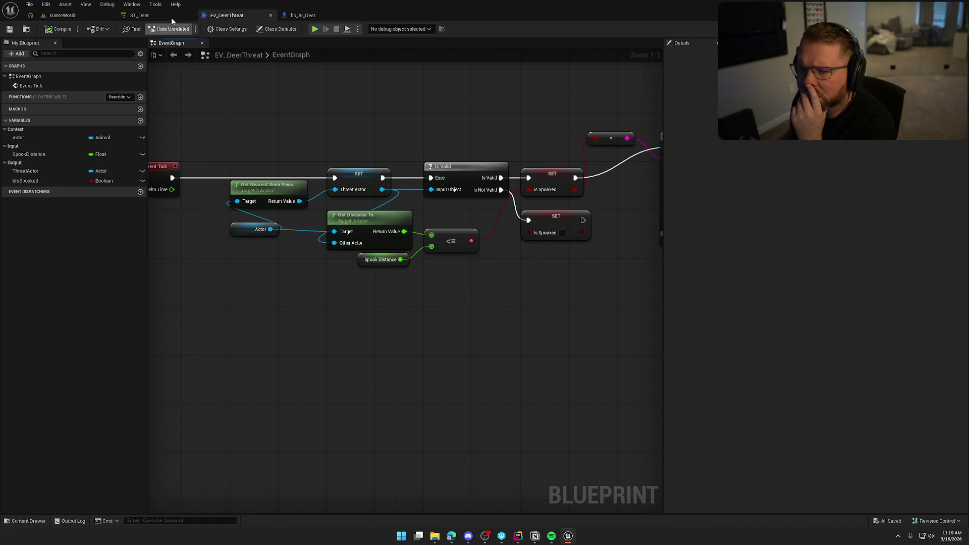
pyautogui.click(62, 15)
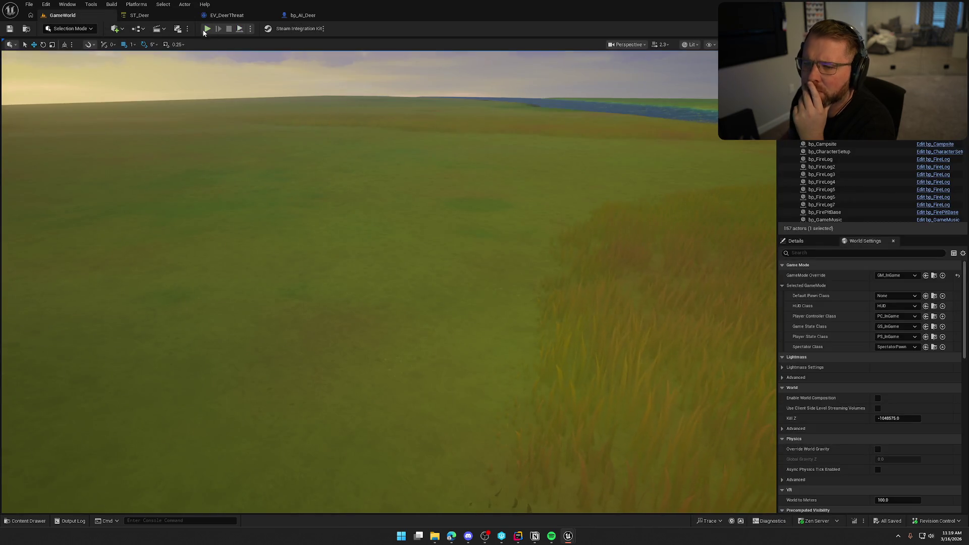
# Play the level and run the character across the grass to stand beside the deer
pyautogui.click(216, 28)
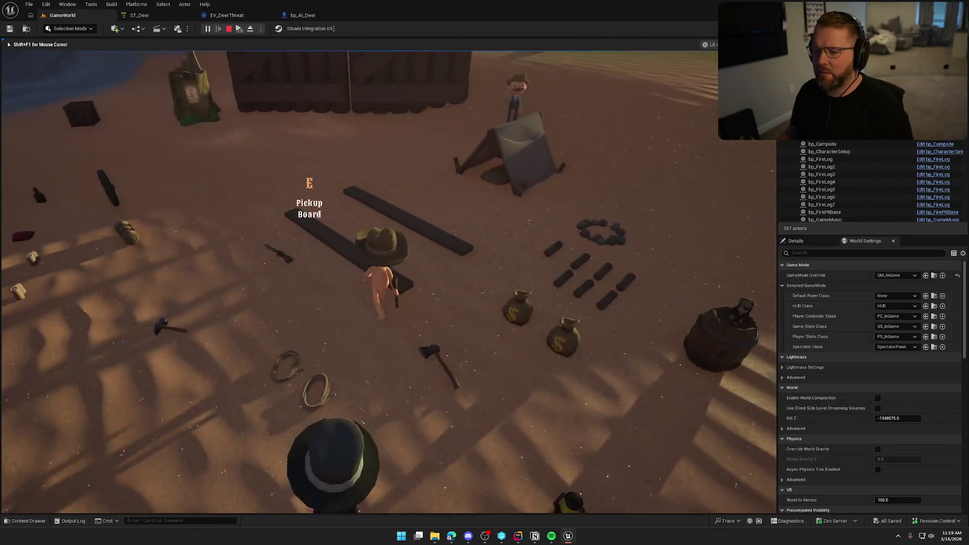
pyautogui.press('w')
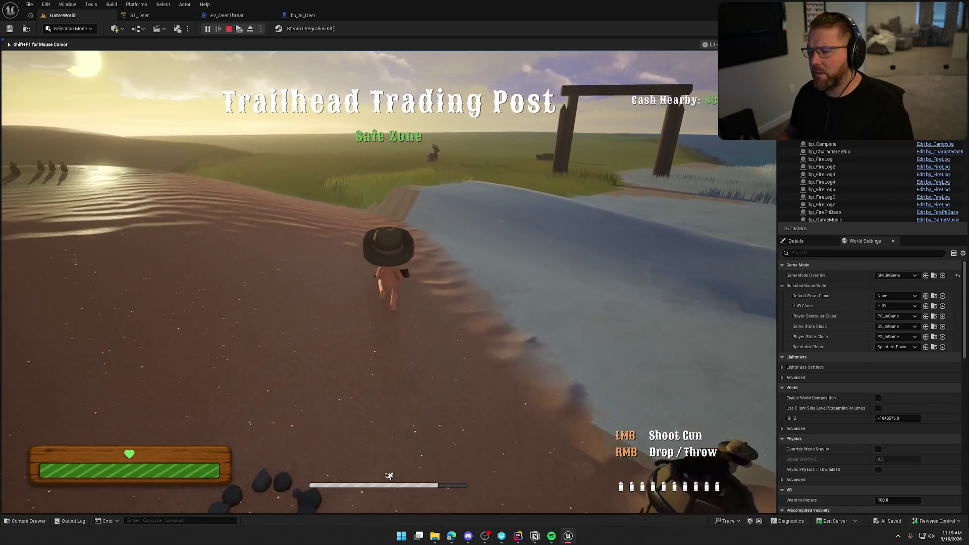
pyautogui.press('w')
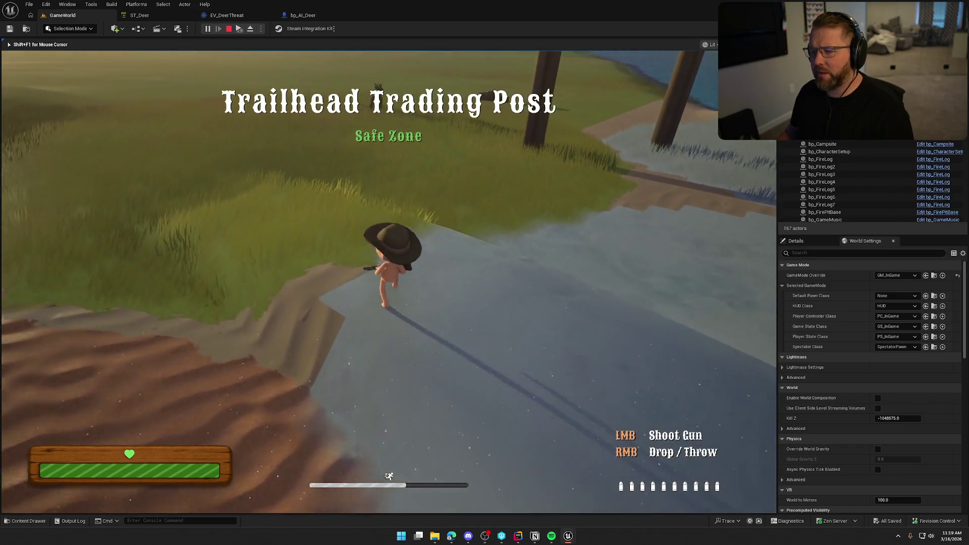
pyautogui.press('w')
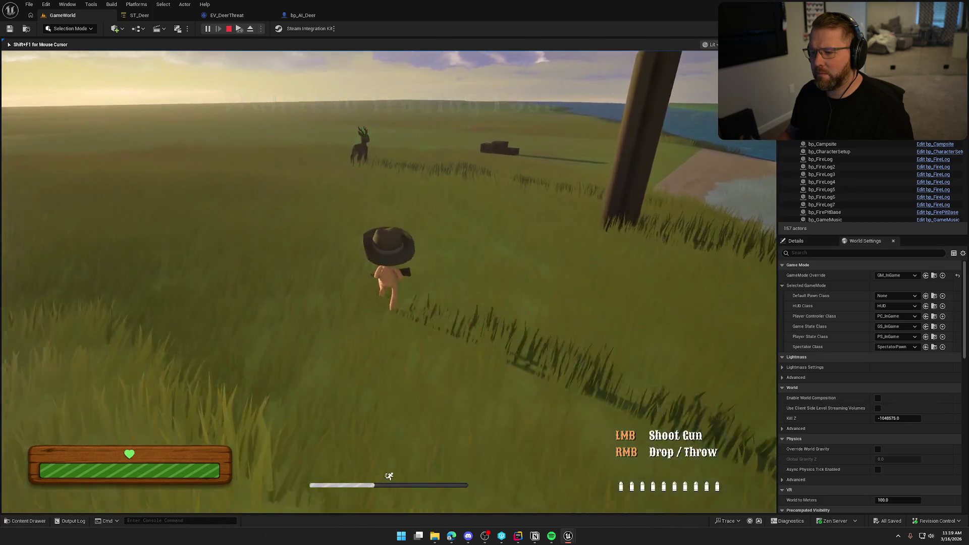
pyautogui.press('w')
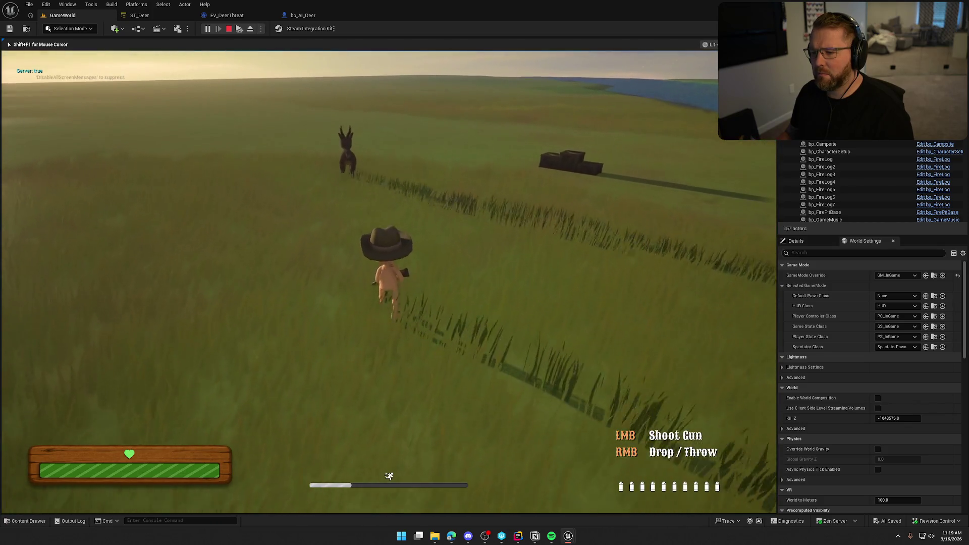
pyautogui.press('w')
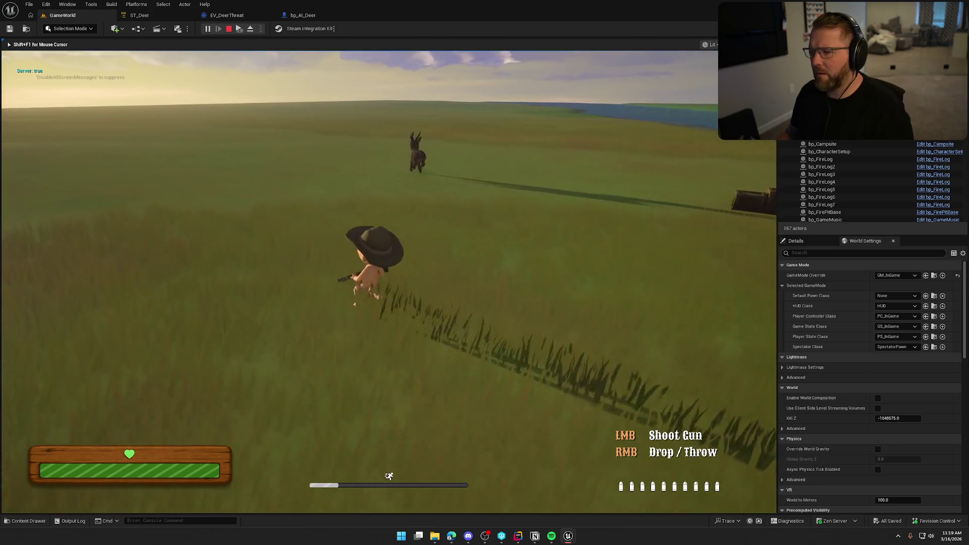
pyautogui.press('w')
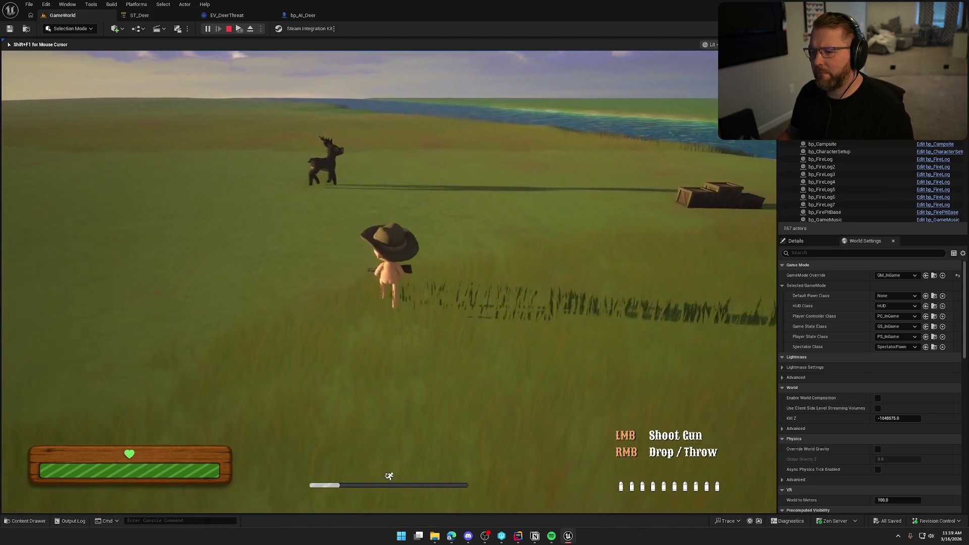
pyautogui.press('w')
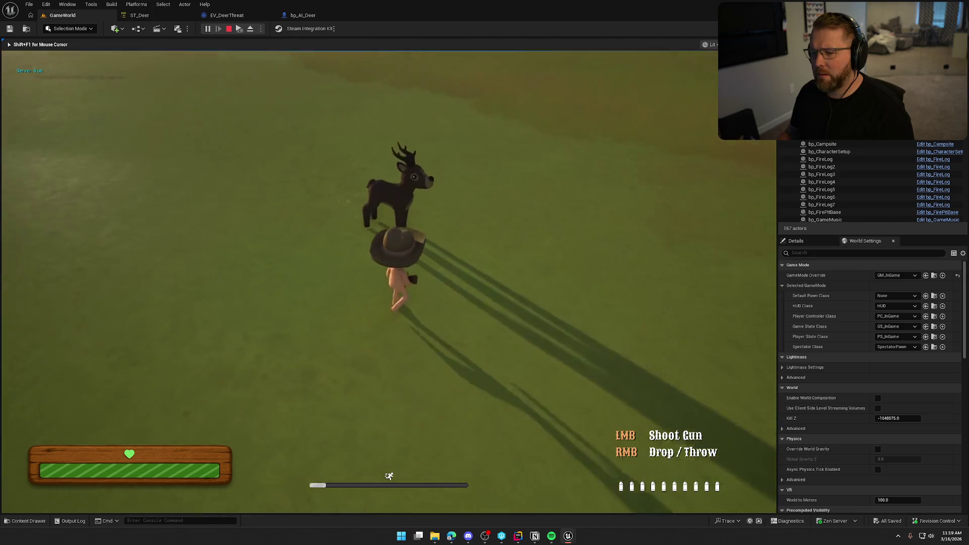
pyautogui.press('a')
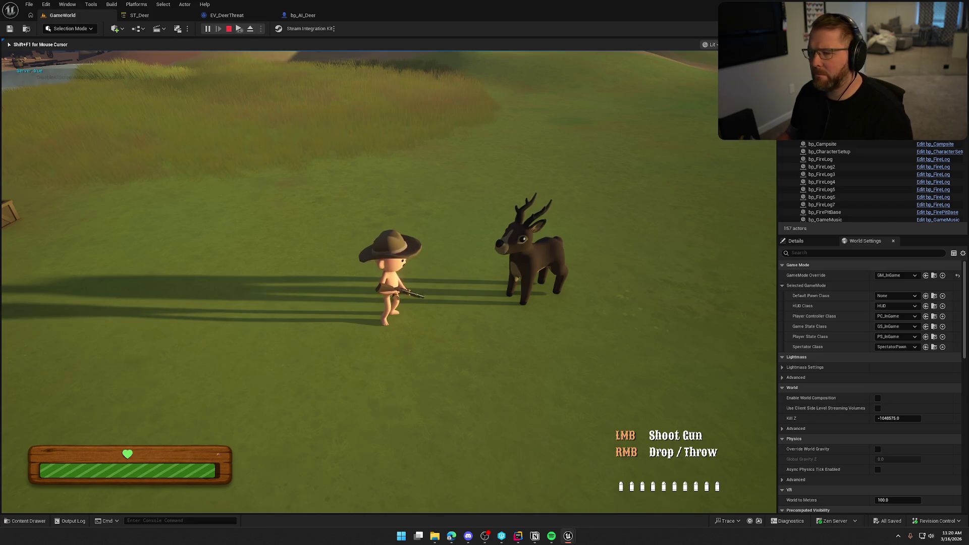
# Stop the play session and return to the ST_Deer state tree
pyautogui.press('Escape')
pyautogui.click(141, 15)
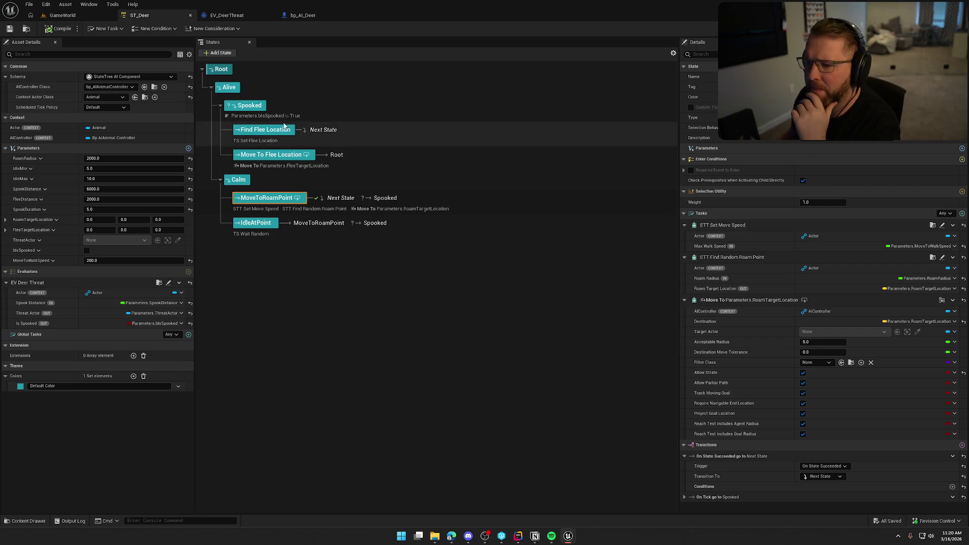
# Check the Move To Flee Location state, then reach TS_SetFleeLocation from the Find Flee Location state
pyautogui.click(281, 159)
pyautogui.rightClick(279, 157)
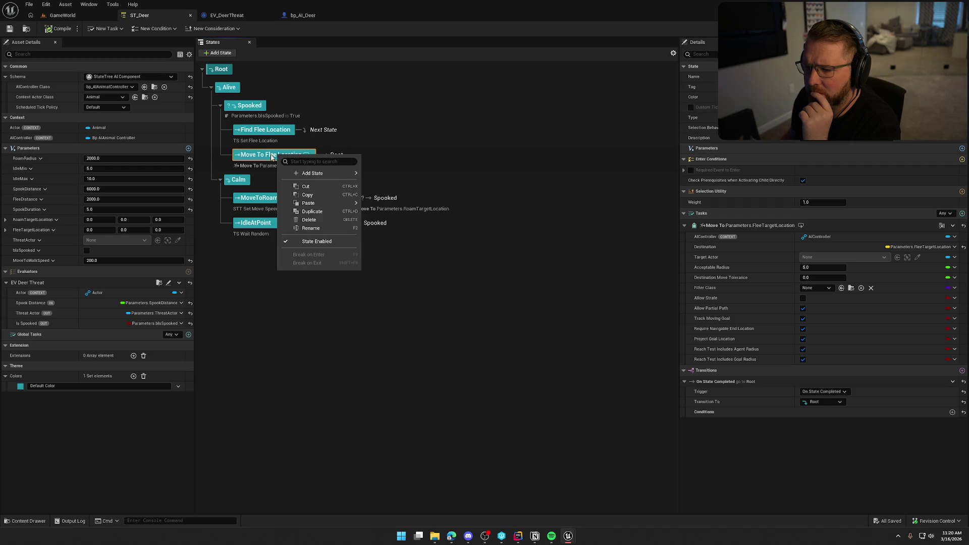
pyautogui.click(265, 333)
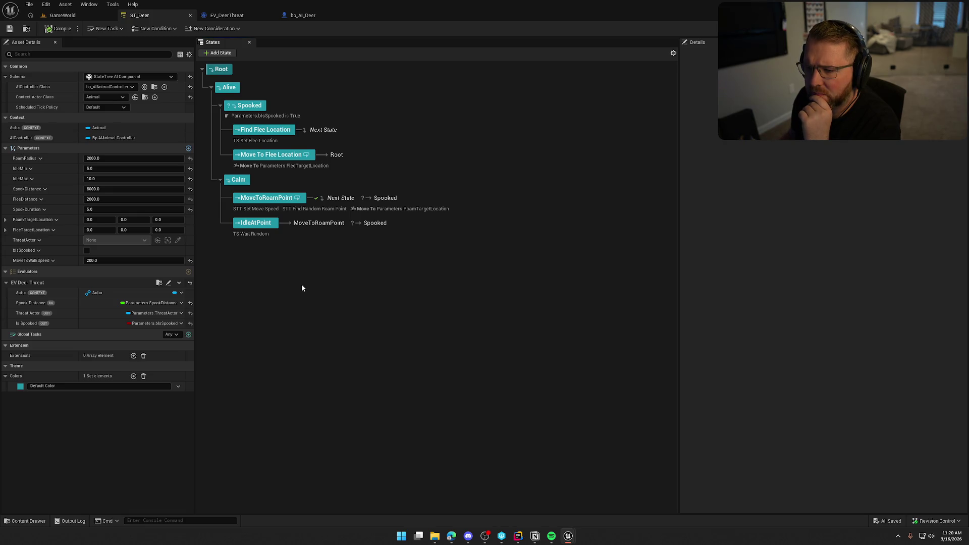
pyautogui.click(280, 156)
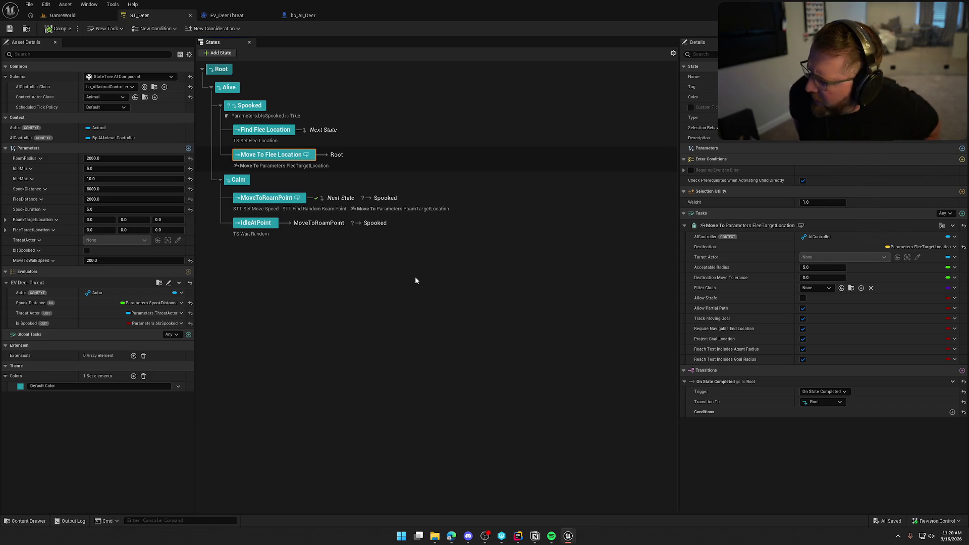
pyautogui.click(275, 129)
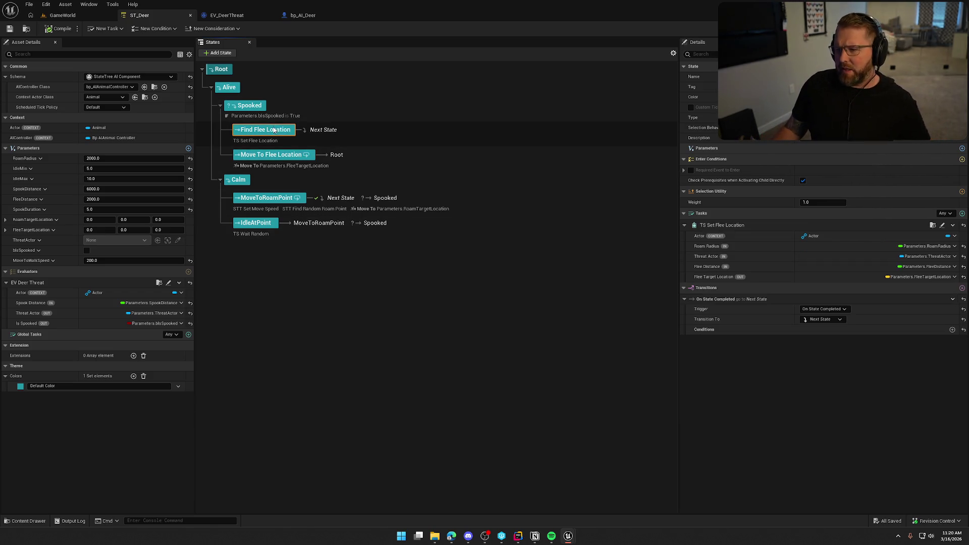
pyautogui.click(942, 225)
pyautogui.scroll(3, 360, 327)
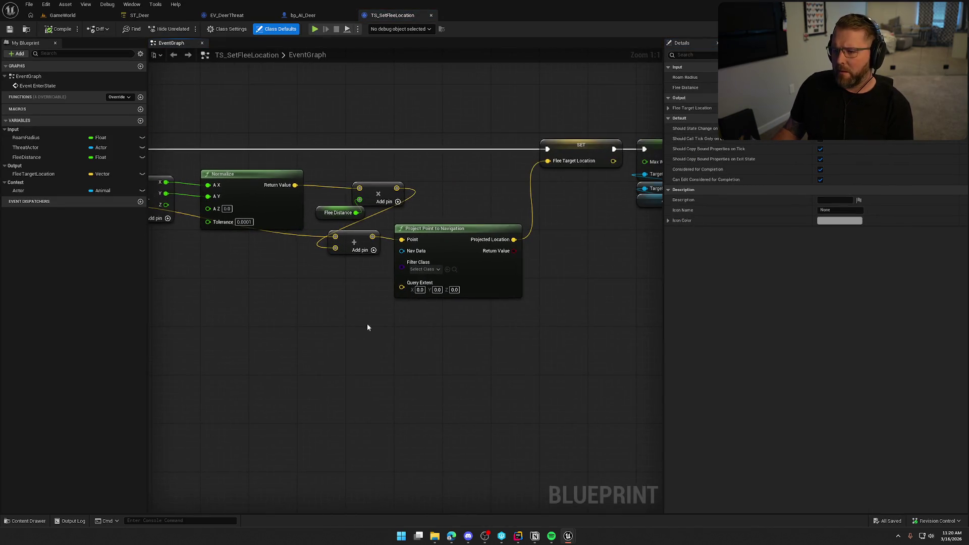
# Move the SET and Finish Task nodes right to make room in the chain
pyautogui.moveTo(328, 225); pyautogui.dragTo(552, 334)
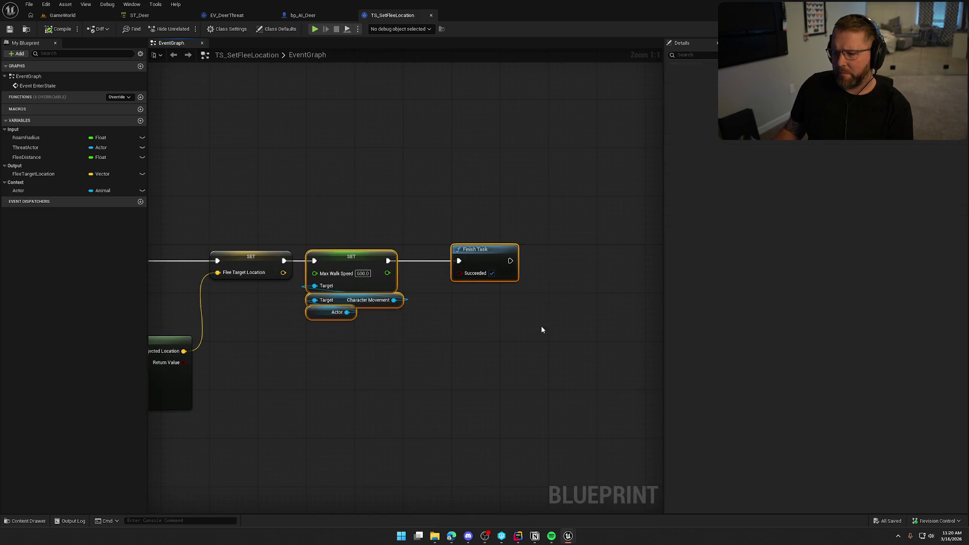
pyautogui.moveTo(351, 261); pyautogui.dragTo(491, 261)
pyautogui.click(340, 299)
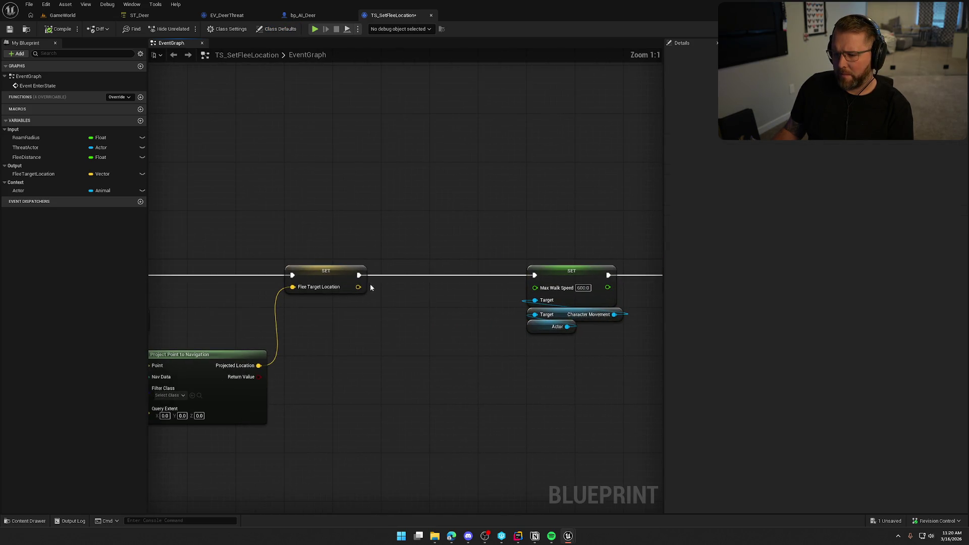
# Add a Draw Debug Sphere at Flee Target Location with radius 30, thickness 2, duration 5
pyautogui.moveTo(358, 275); pyautogui.dragTo(388, 288)
pyautogui.write('raw debug sphere')
pyautogui.press('Return')
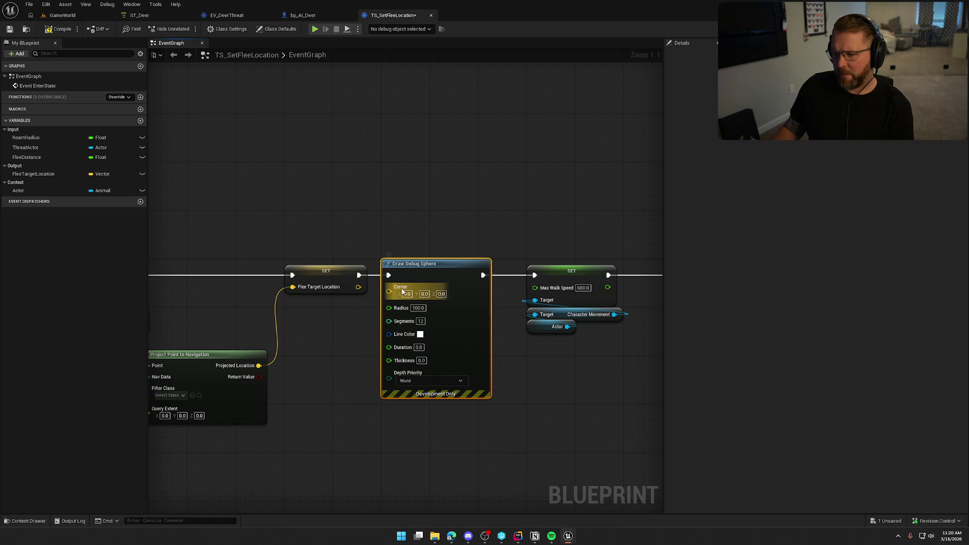
pyautogui.moveTo(358, 286); pyautogui.dragTo(388, 286)
pyautogui.write('30')
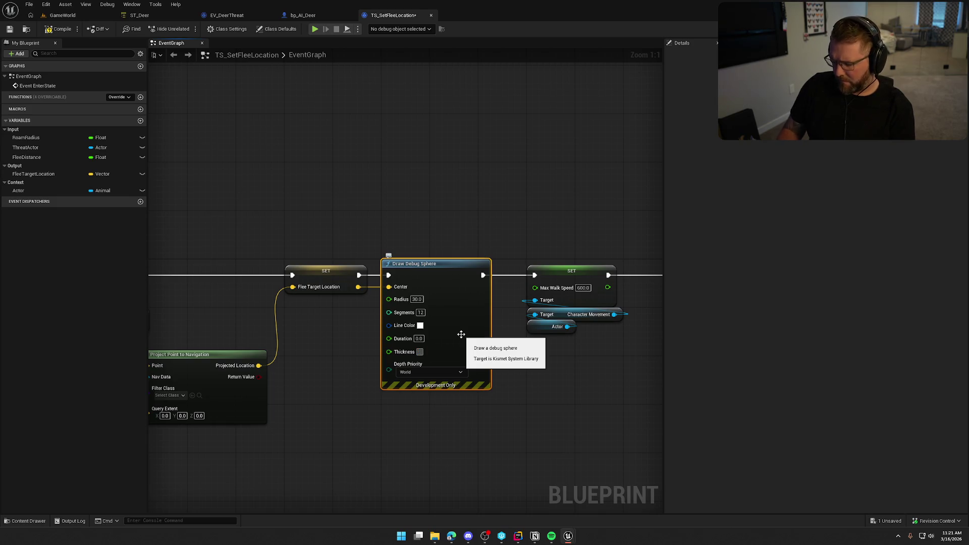
pyautogui.click(416, 338)
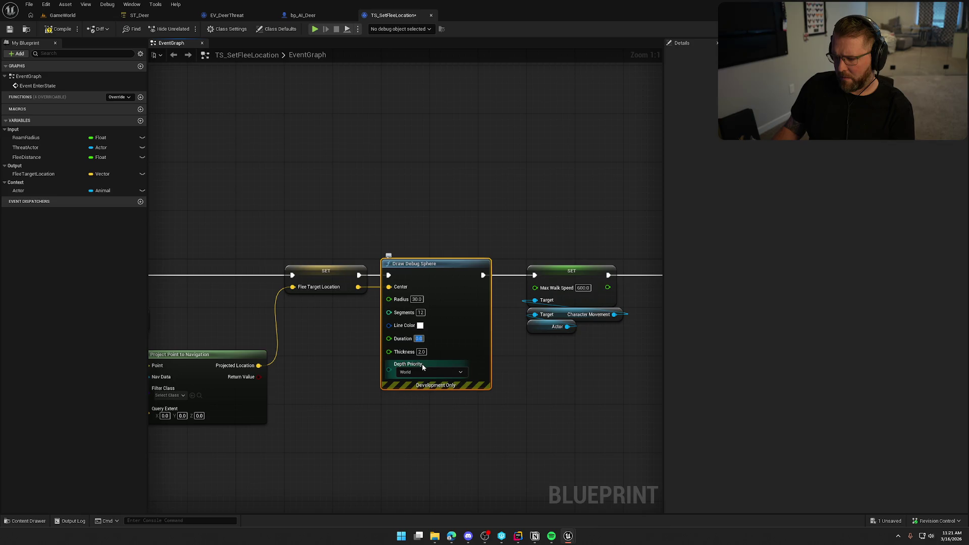
pyautogui.write('5')
pyautogui.click(330, 344)
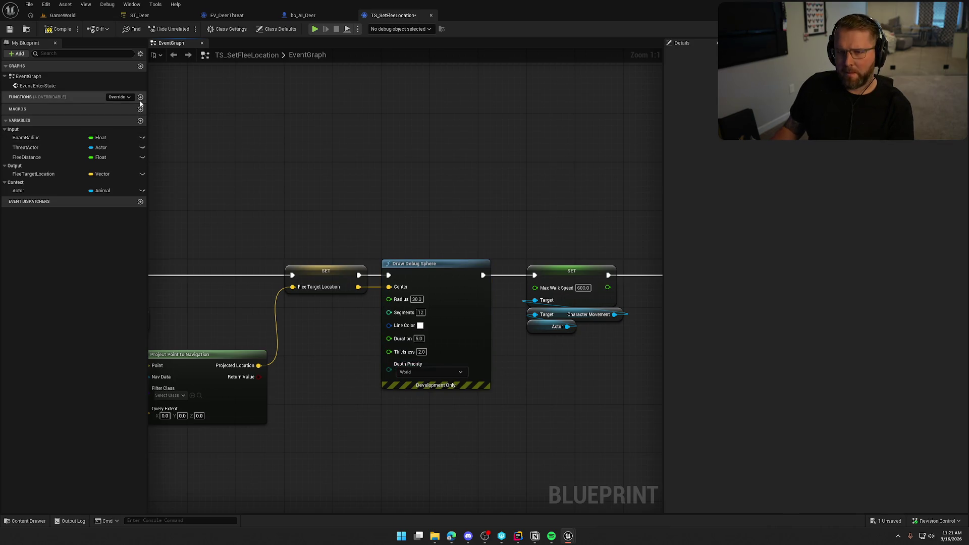
# Start a play session in the GameWorld level
pyautogui.click(60, 15)
pyautogui.click(209, 32)
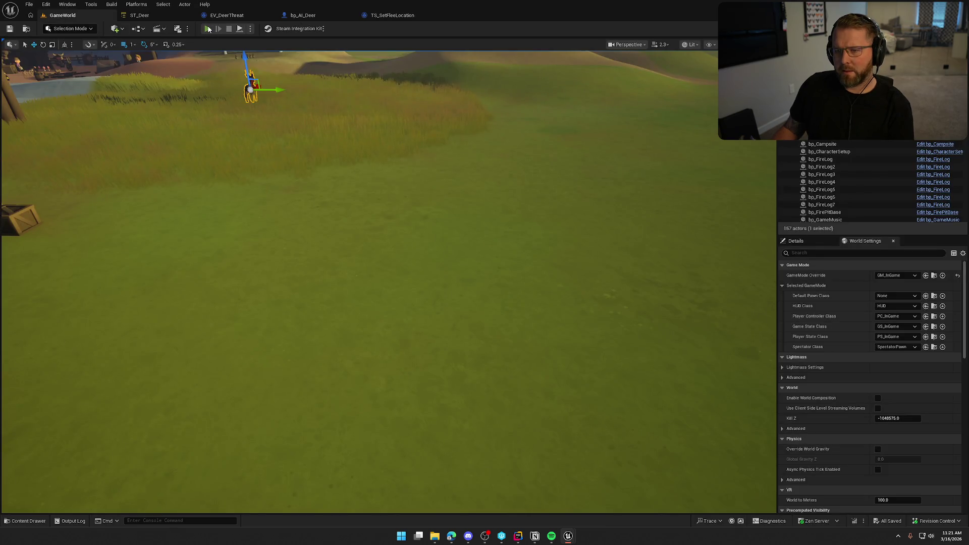
# Run the character from the trading post across the grassland up to the deer
pyautogui.press('w')
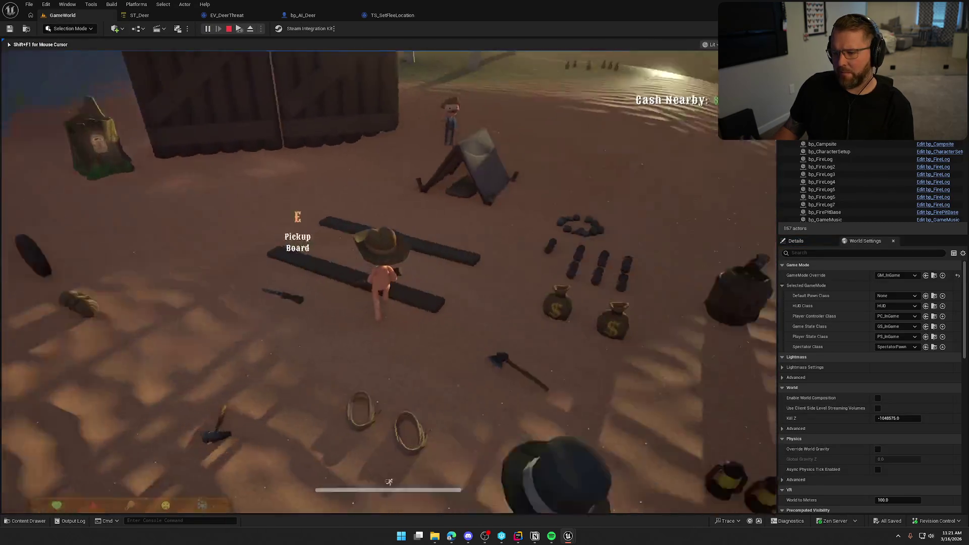
pyautogui.press('w')
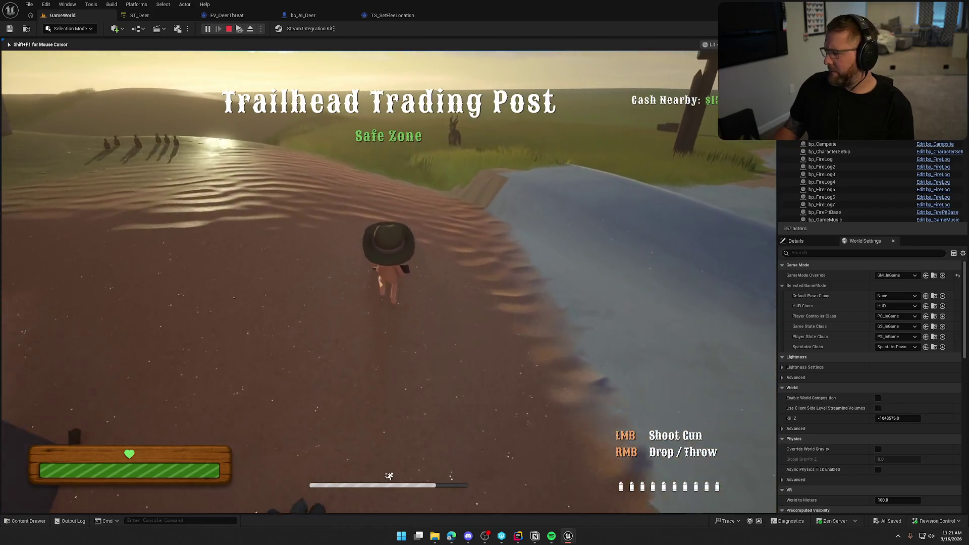
pyautogui.press('w')
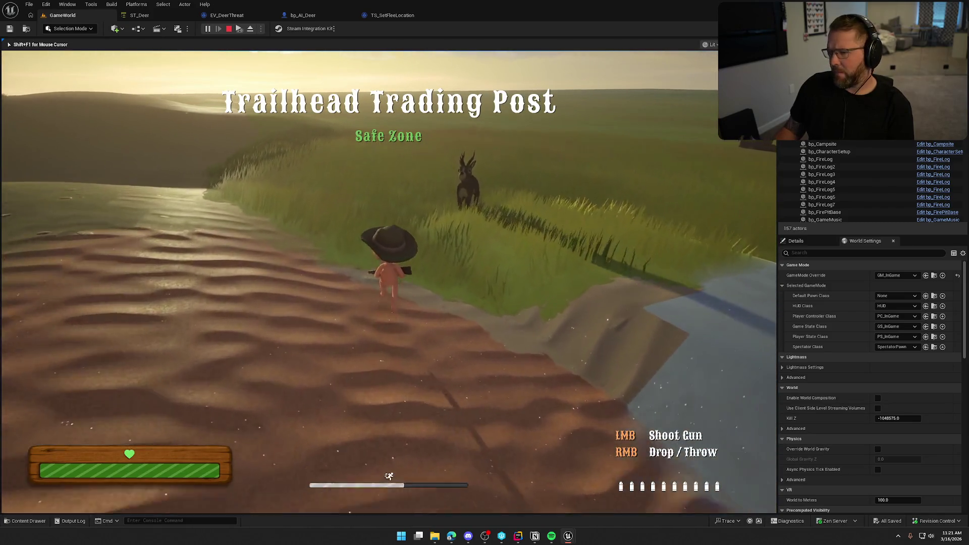
pyautogui.press('w')
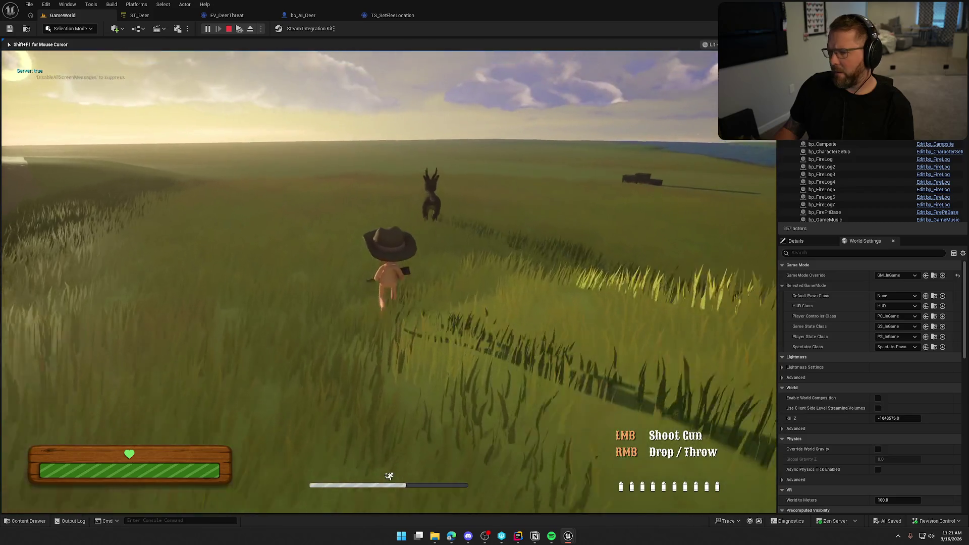
pyautogui.press('w')
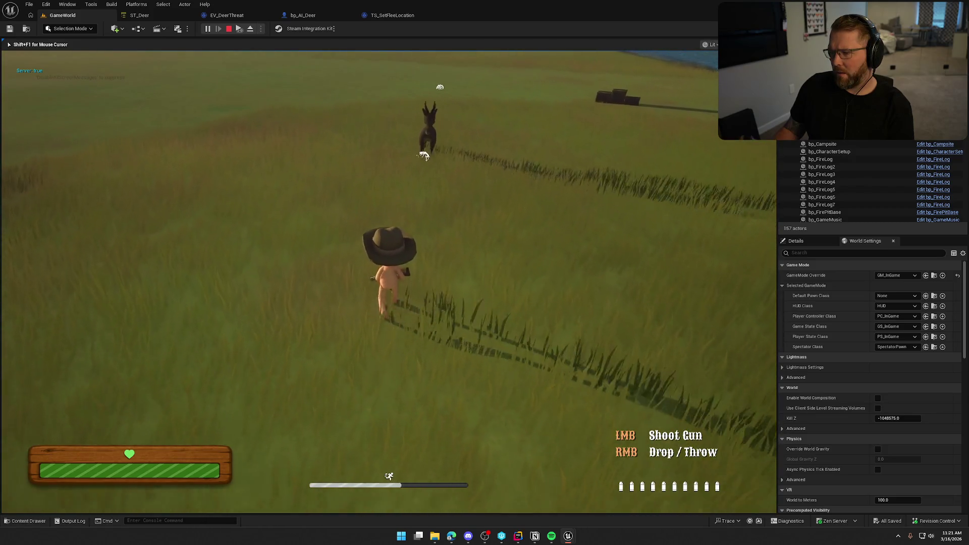
pyautogui.press('w')
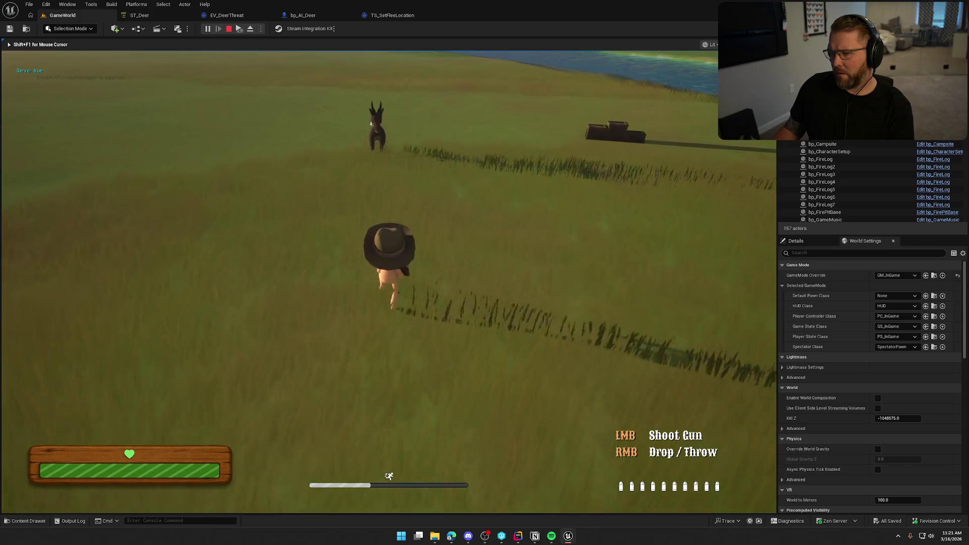
pyautogui.press('w')
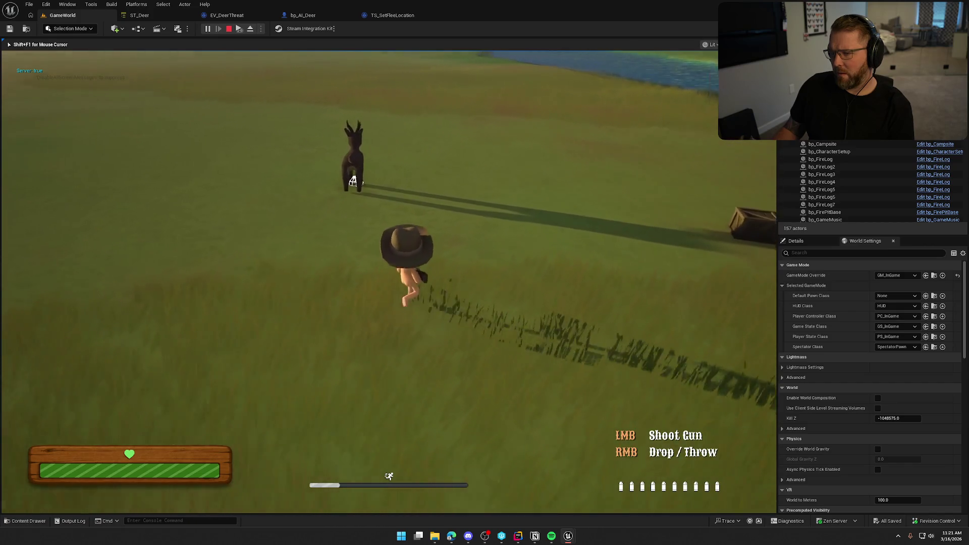
pyautogui.press('w')
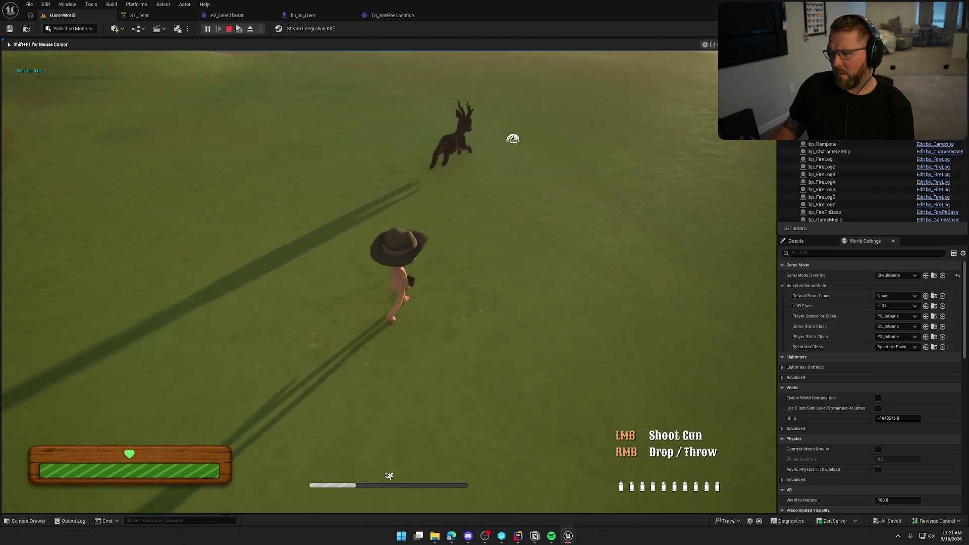
pyautogui.press('w')
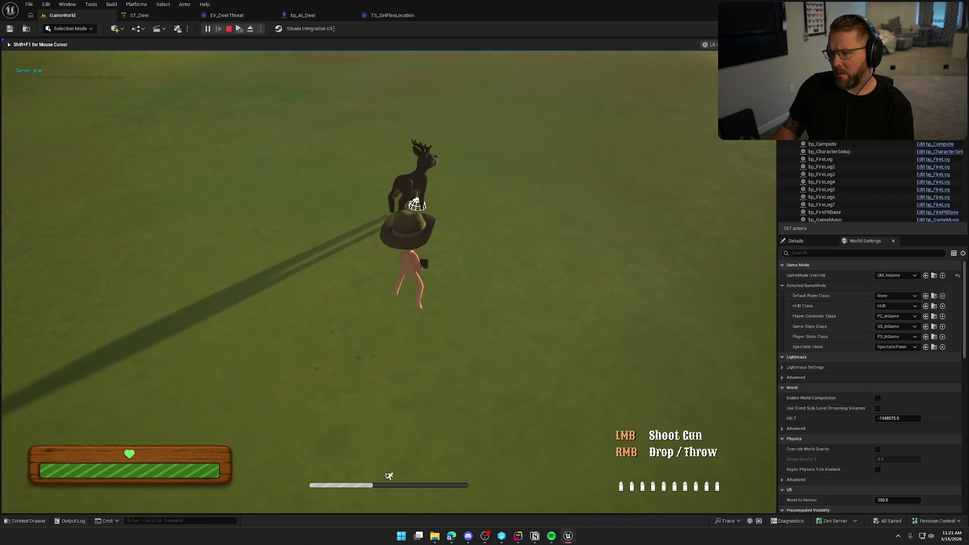
pyautogui.press('w')
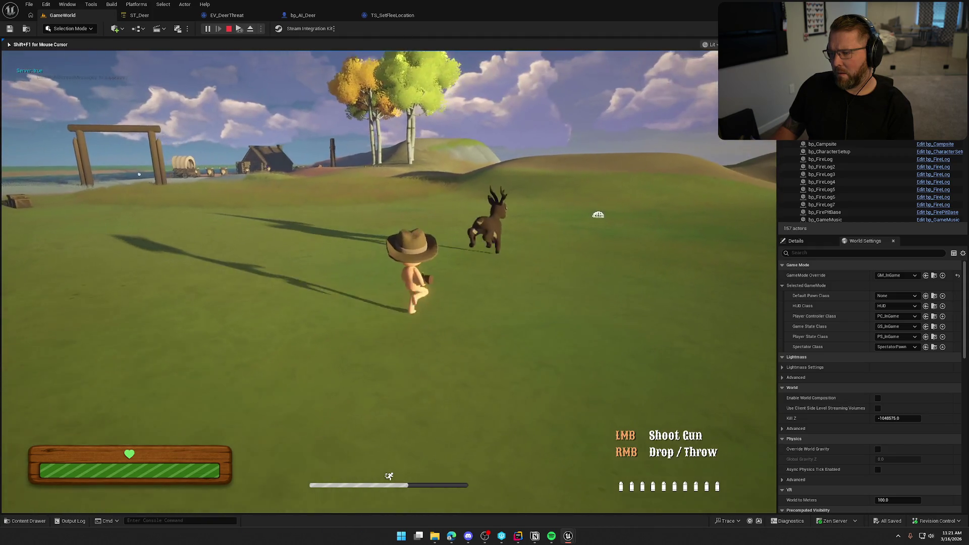
pyautogui.press('w')
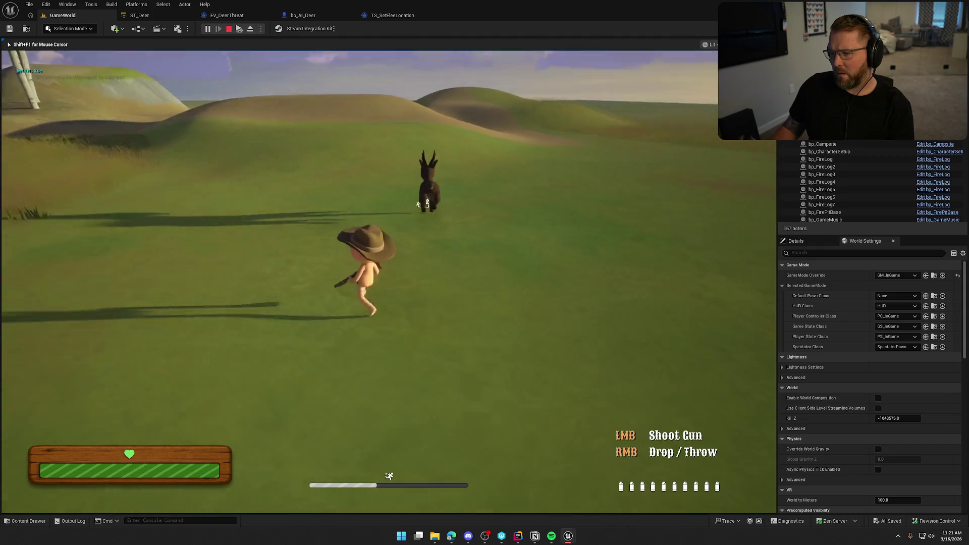
# Circle and stand beside the deer to test its reaction, then stop the play session
pyautogui.press('w')
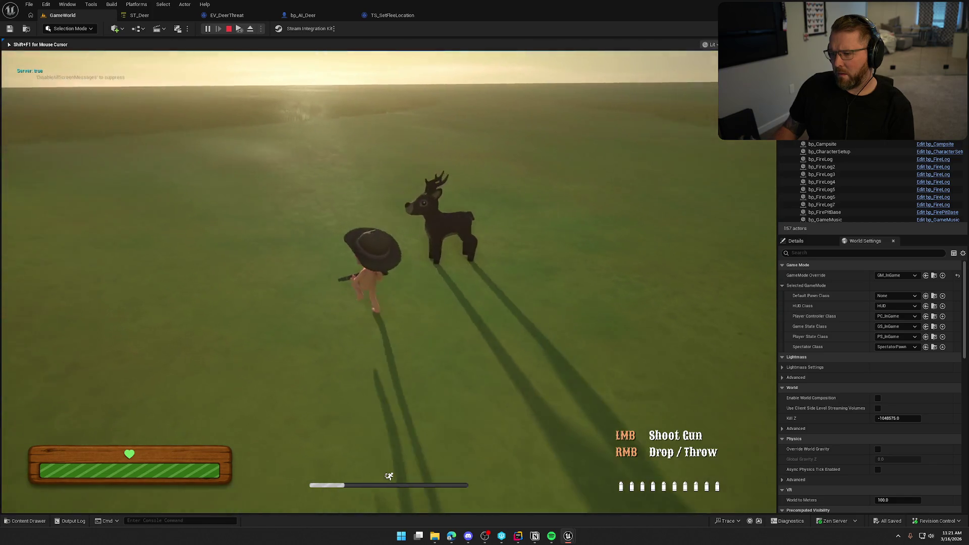
pyautogui.press('w')
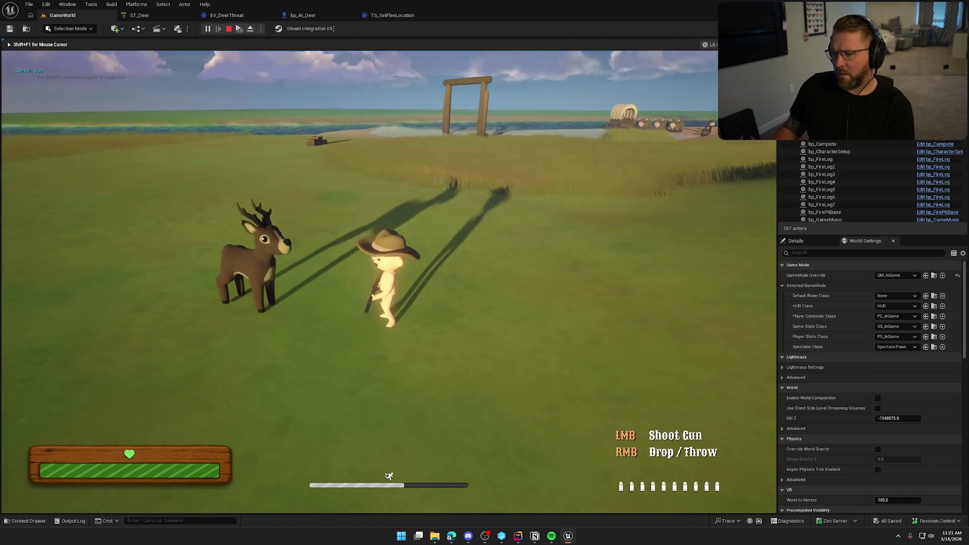
pyautogui.press('w')
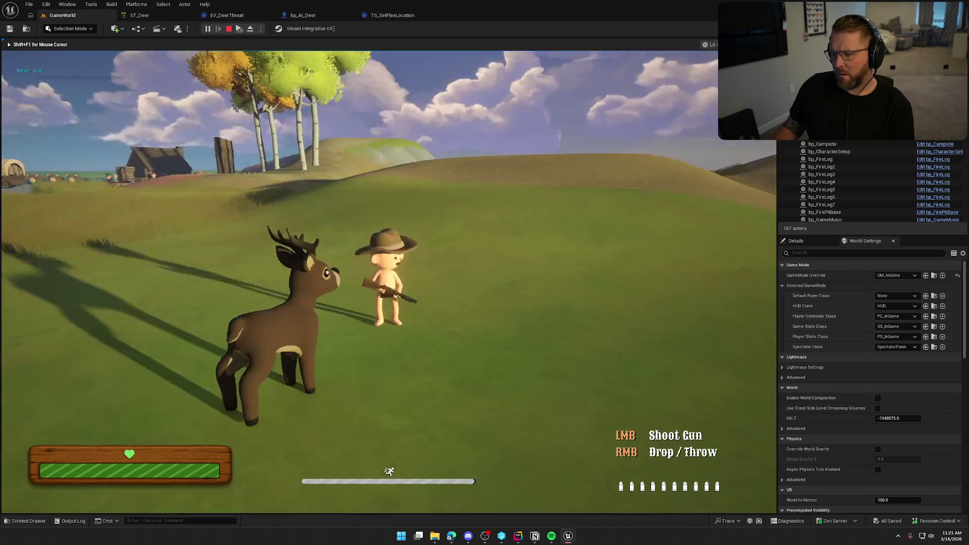
pyautogui.press('w')
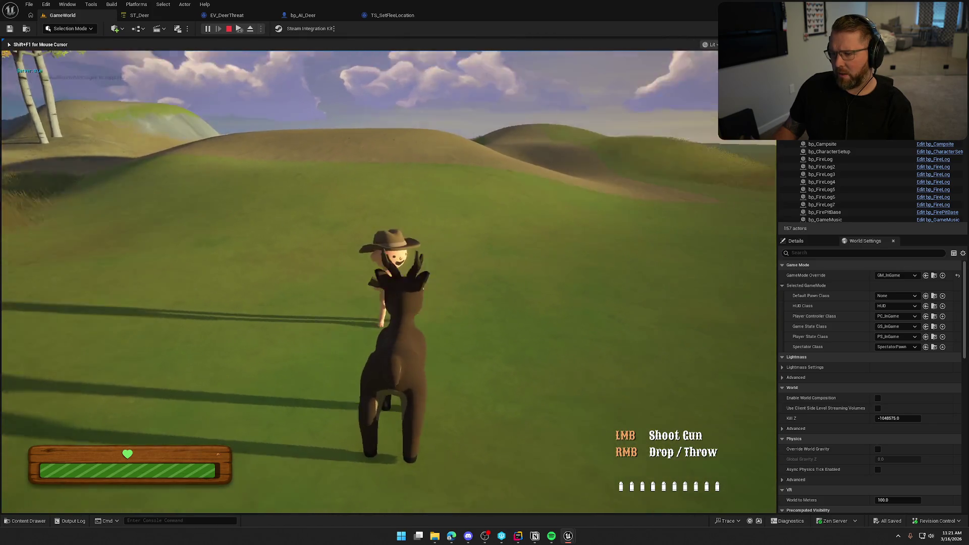
pyautogui.press('w')
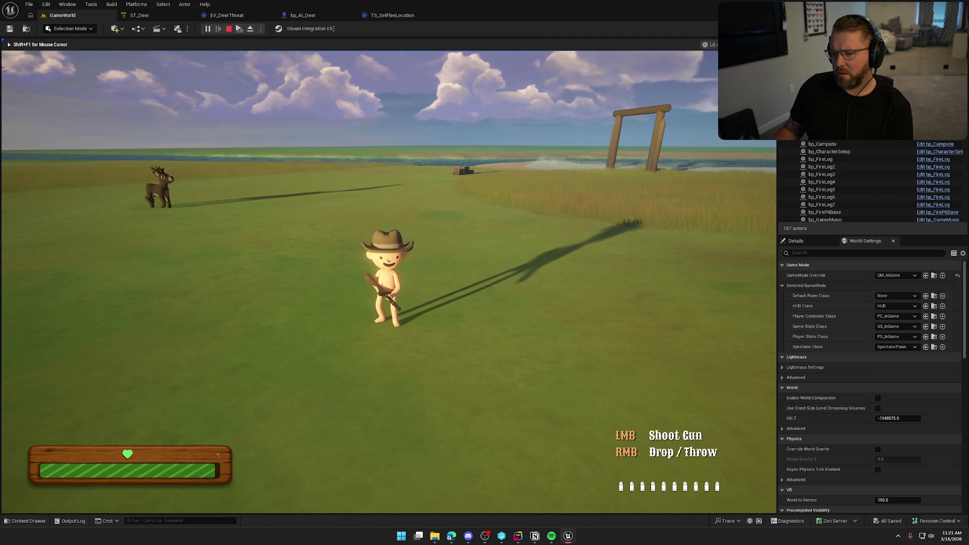
pyautogui.press('w')
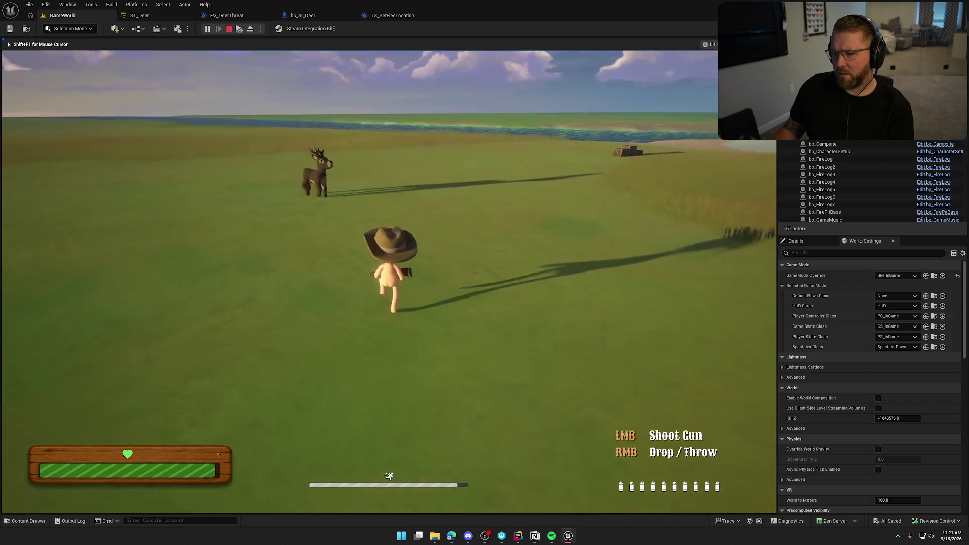
pyautogui.press('w')
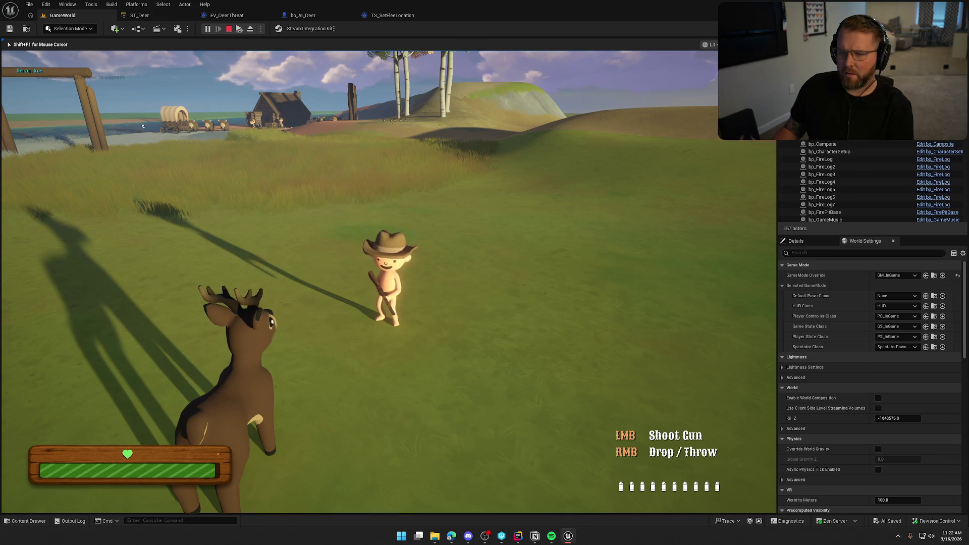
pyautogui.press('Escape')
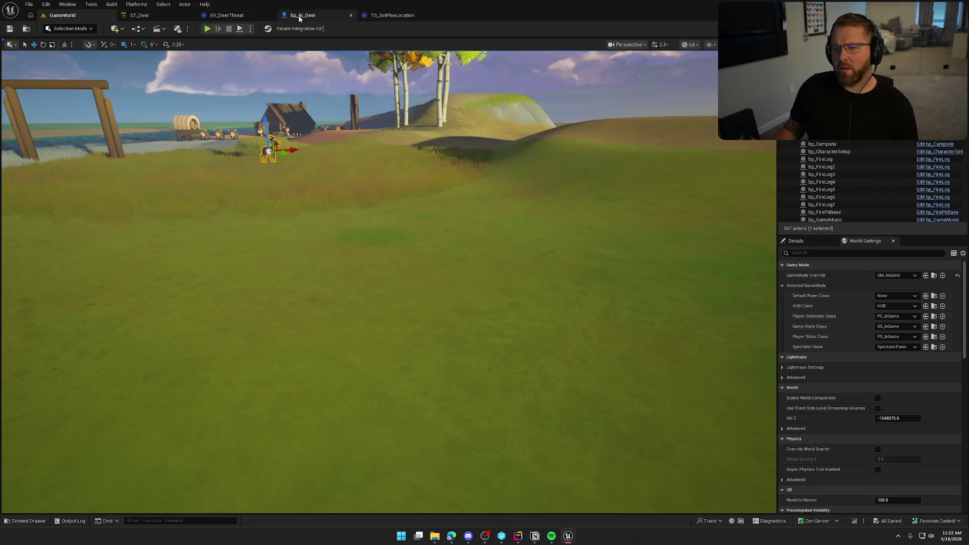
# Delete the Draw Debug Sphere node from the TS_SetFleeLocation graph
pyautogui.click(392, 16)
pyautogui.moveTo(452, 215); pyautogui.dragTo(552, 80)
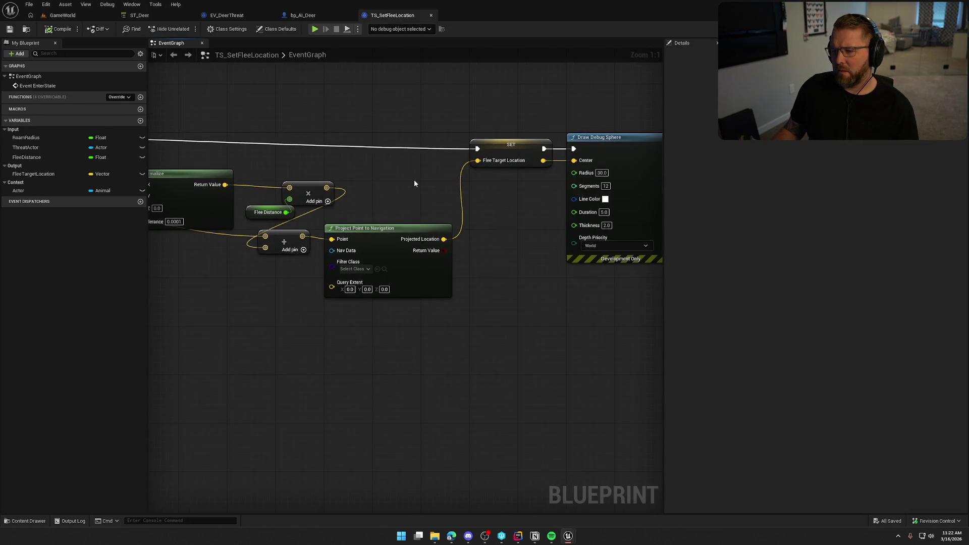
pyautogui.moveTo(417, 182); pyautogui.dragTo(484, 263)
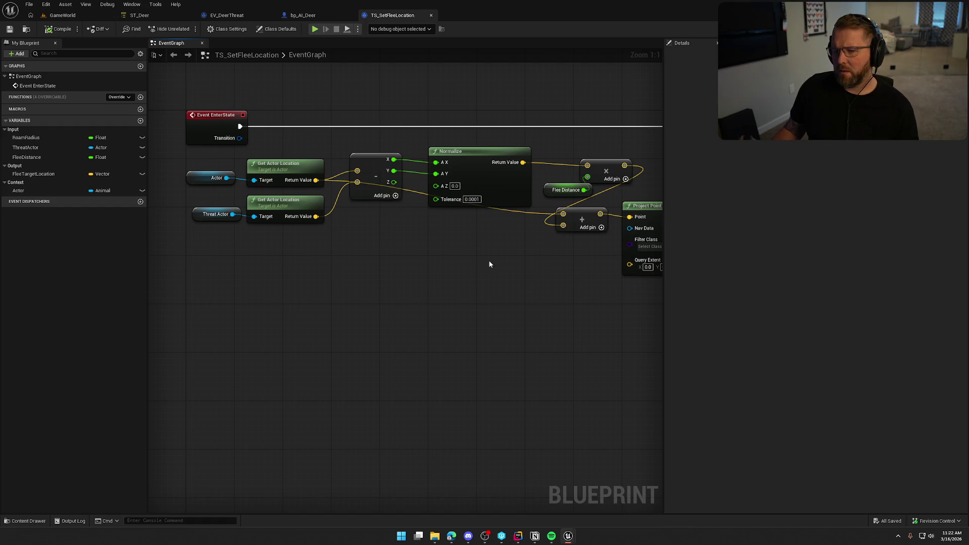
pyautogui.moveTo(509, 261); pyautogui.dragTo(234, 272)
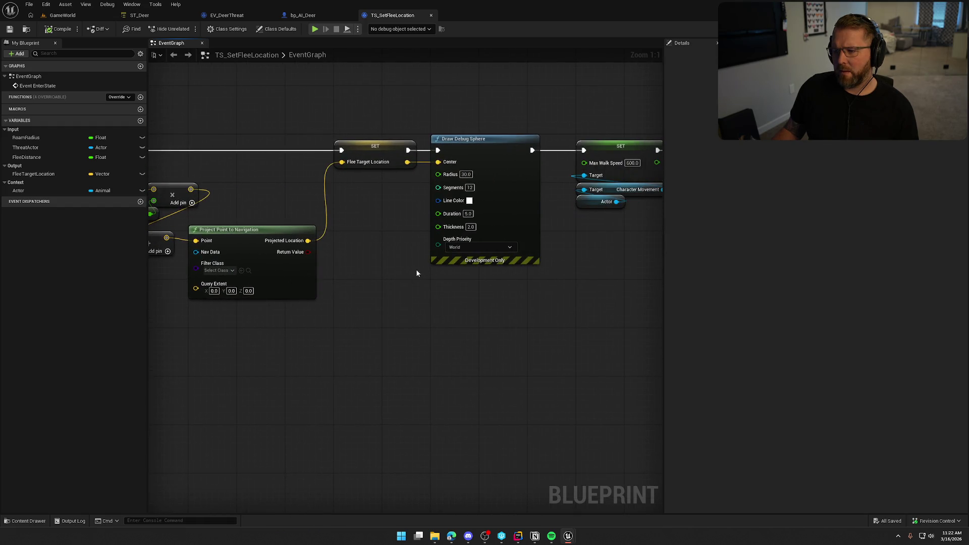
pyautogui.moveTo(494, 149)
pyautogui.mouseDown()
pyautogui.moveTo(496, 340)
pyautogui.moveTo(503, 165)
pyautogui.moveTo(401, 150)
pyautogui.mouseUp()
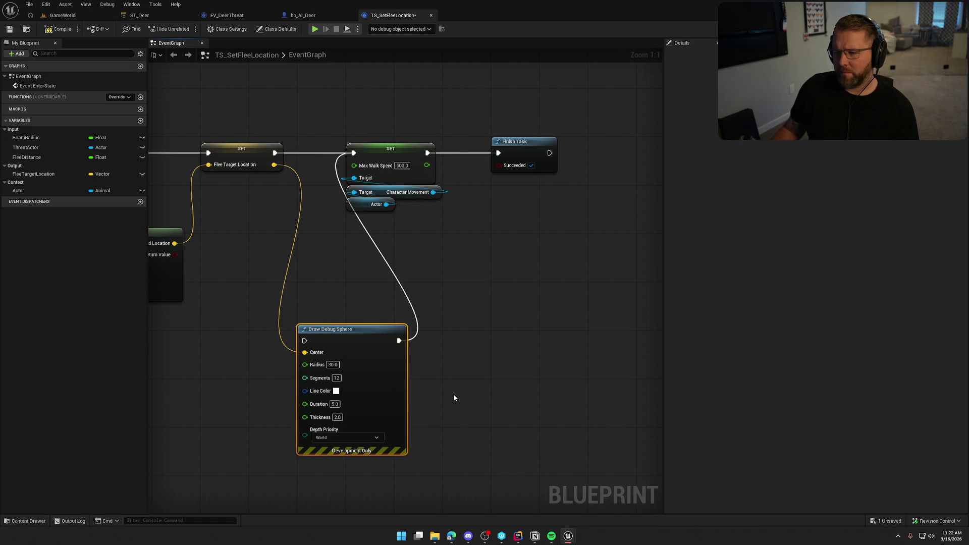
pyautogui.press('Delete')
# Review the remaining flee-location nodes and return to the GameWorld level
pyautogui.moveTo(453, 397); pyautogui.dragTo(521, 367)
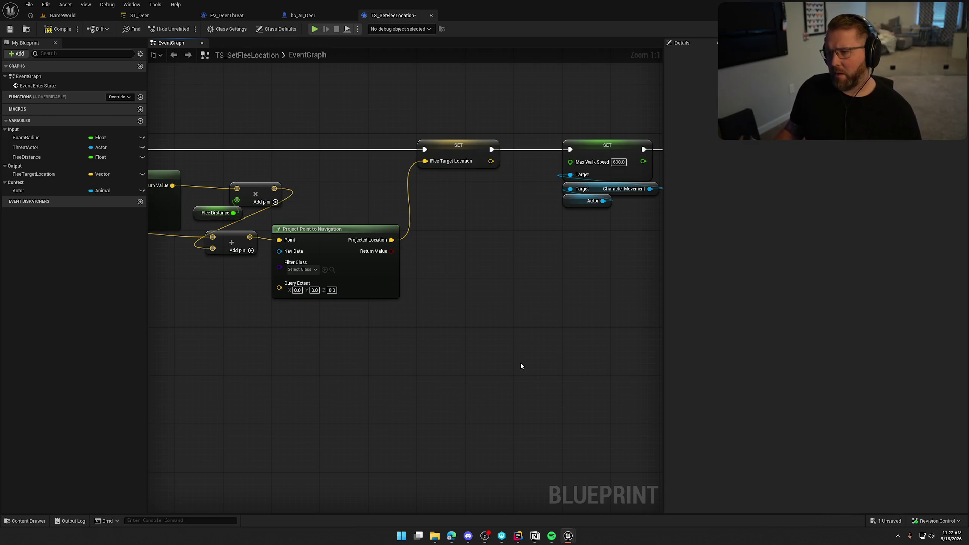
pyautogui.moveTo(521, 366); pyautogui.dragTo(583, 341)
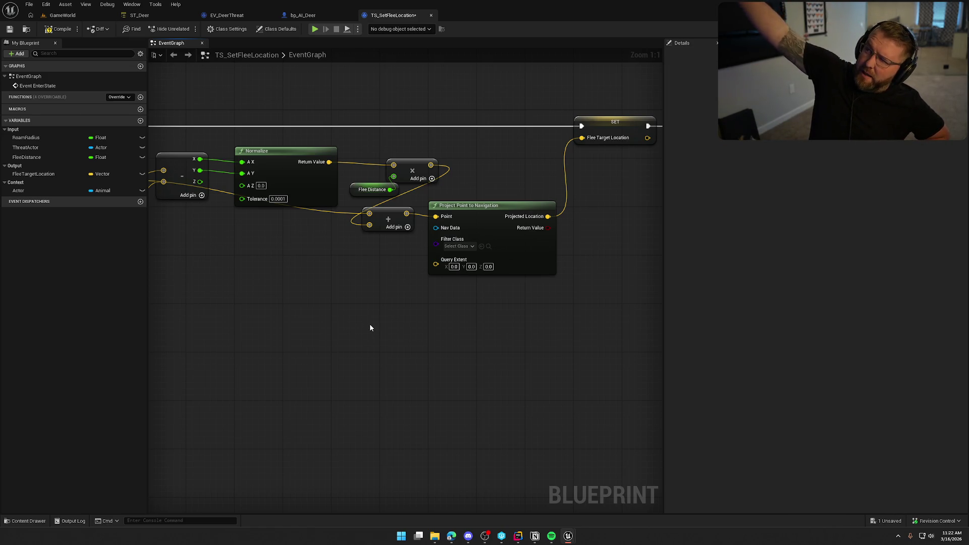
pyautogui.moveTo(370, 327)
pyautogui.mouseDown()
pyautogui.moveTo(445, 304)
pyautogui.moveTo(381, 331)
pyautogui.moveTo(527, 327)
pyautogui.mouseUp()
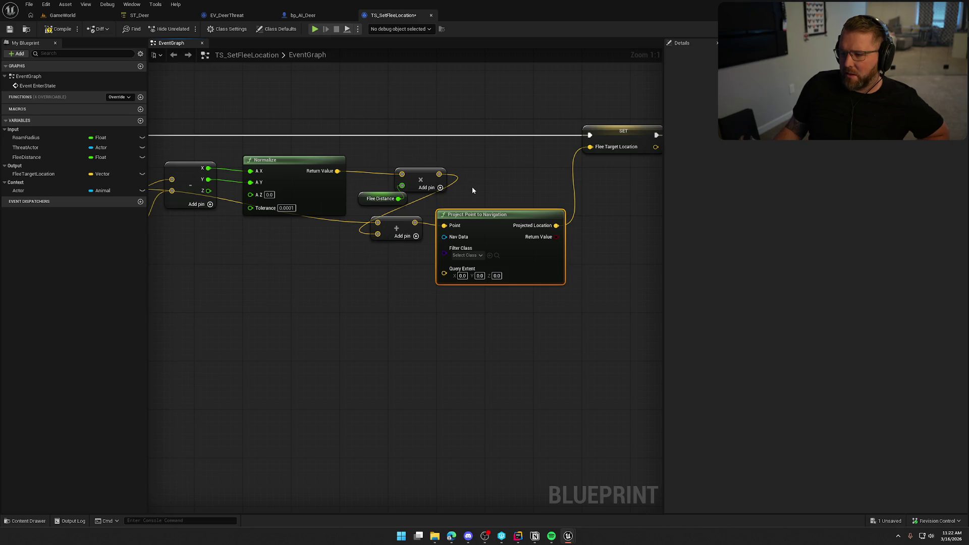
pyautogui.click(50, 16)
pyautogui.moveTo(401, 151); pyautogui.dragTo(400, 226)
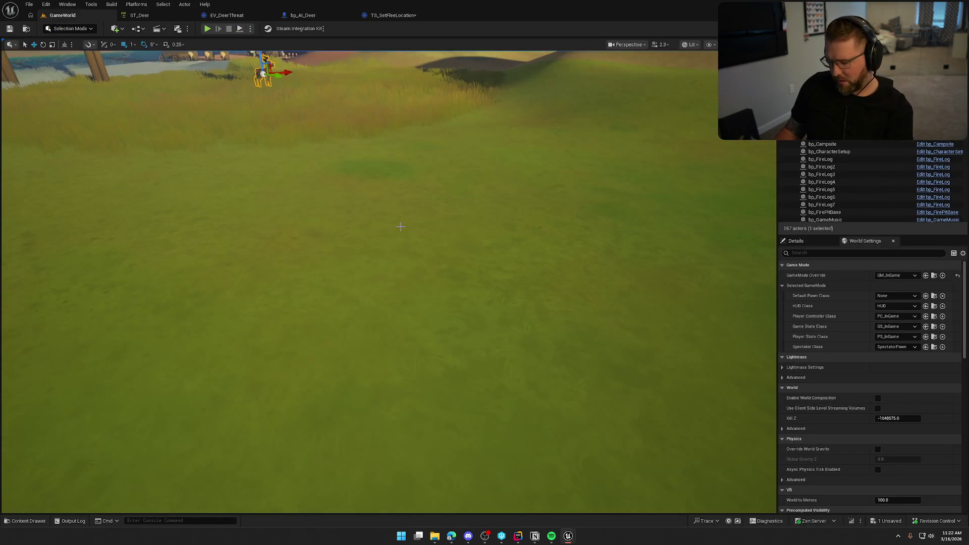
# Show the navigation mesh overlay in the level viewport
pyautogui.press('p')
pyautogui.scroll(-10, 412, 223)
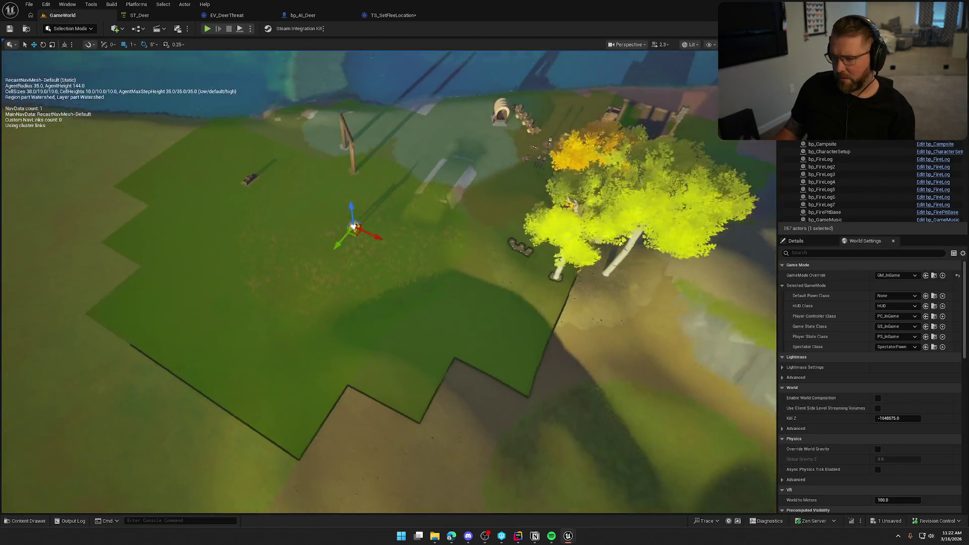
pyautogui.scroll(1, 412, 222)
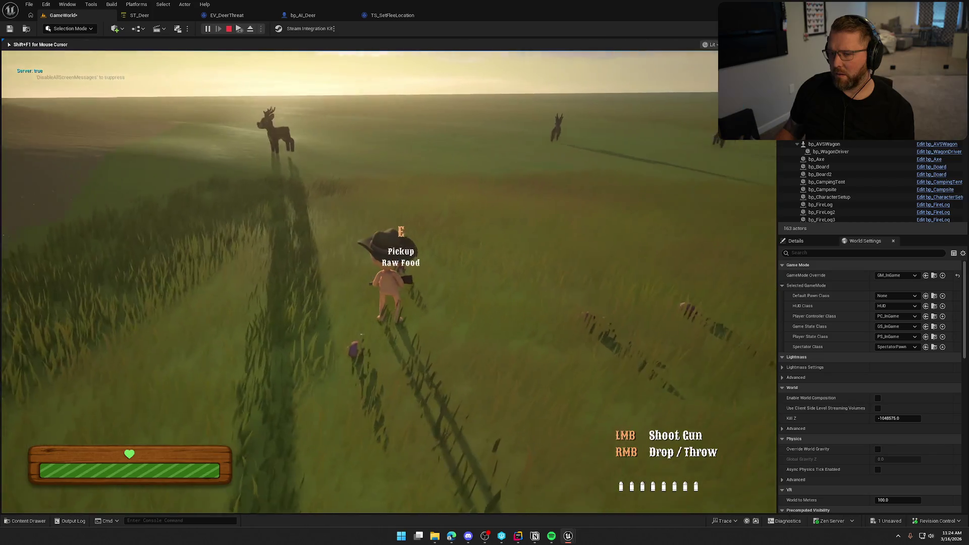
# Shoot at the deer, watch its perception ranges in the gameplay debugger, then stop playing
pyautogui.press('shift')
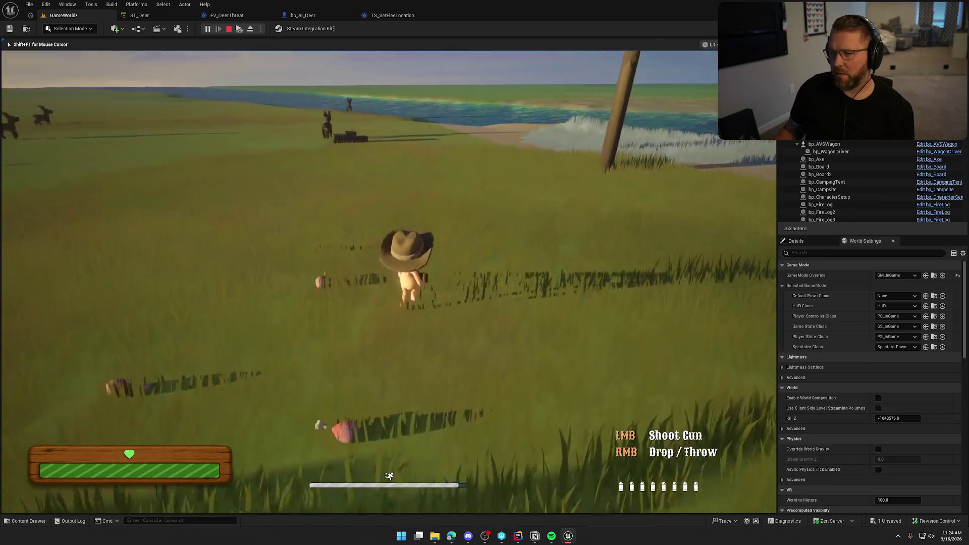
pyautogui.press('w')
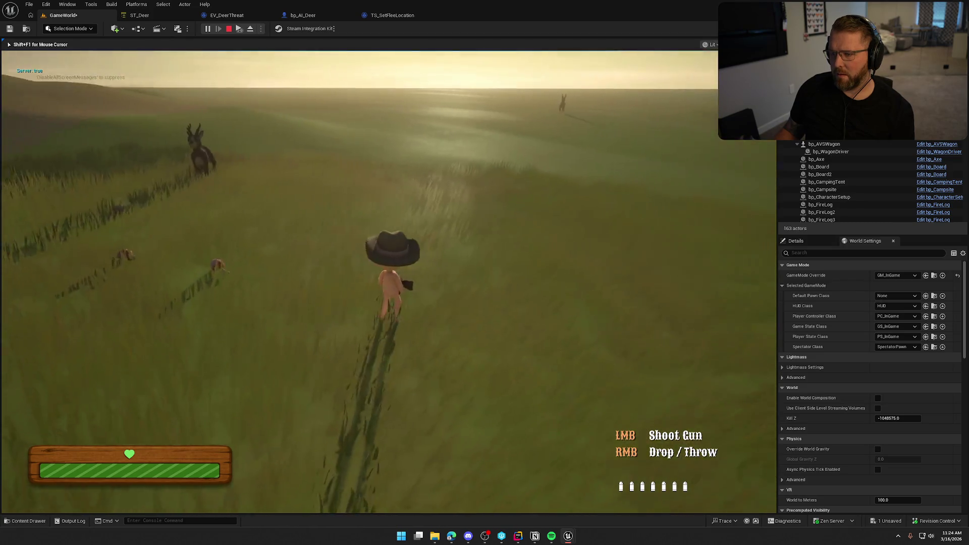
pyautogui.click(359, 281)
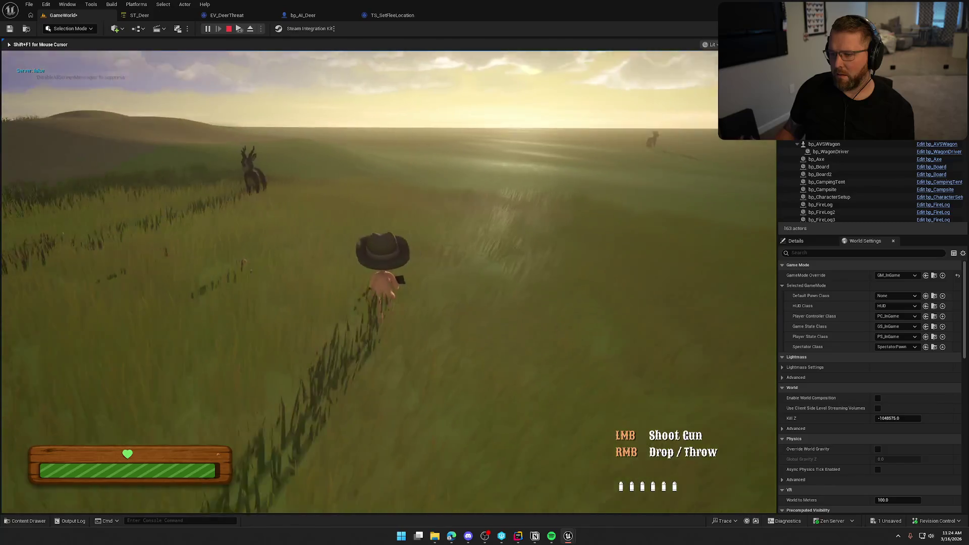
pyautogui.press('shift')
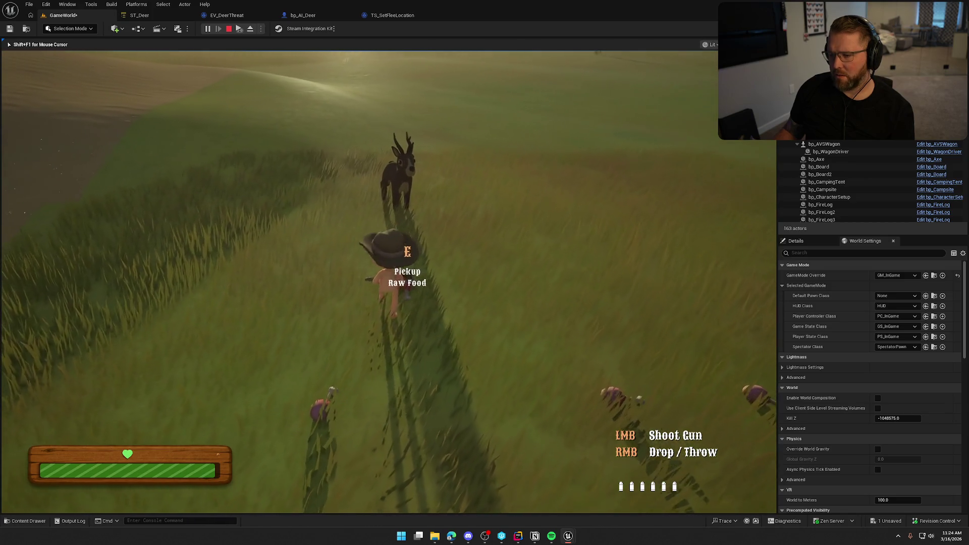
pyautogui.press("'")
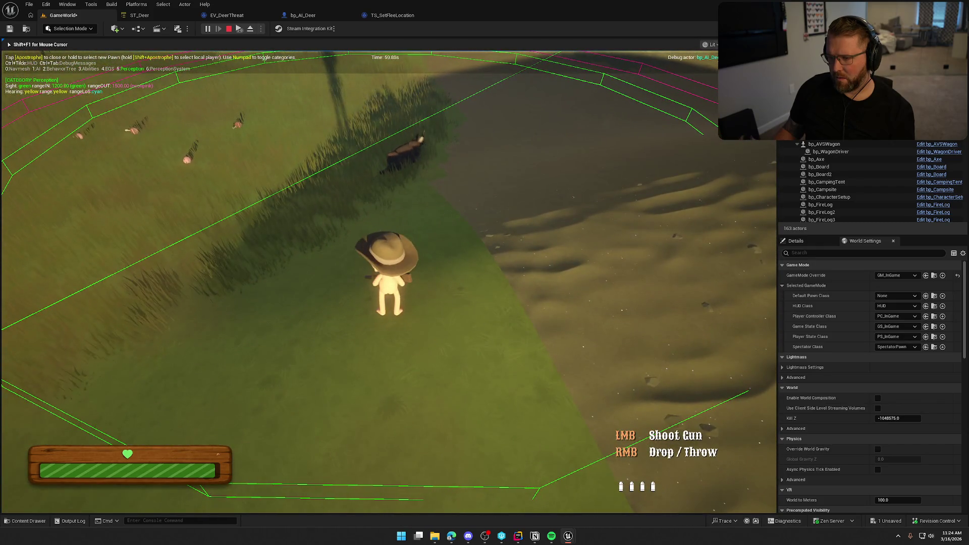
pyautogui.press('Escape')
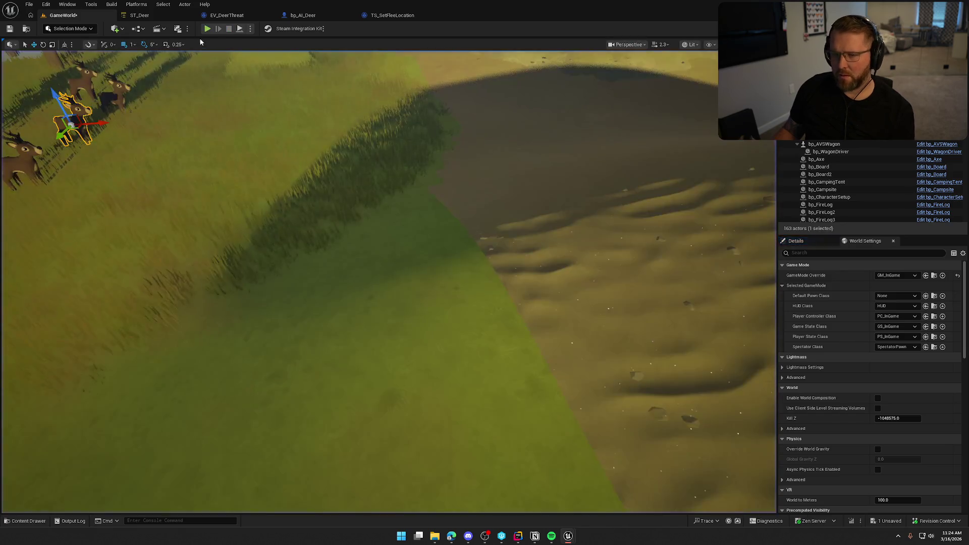
pyautogui.click(207, 30)
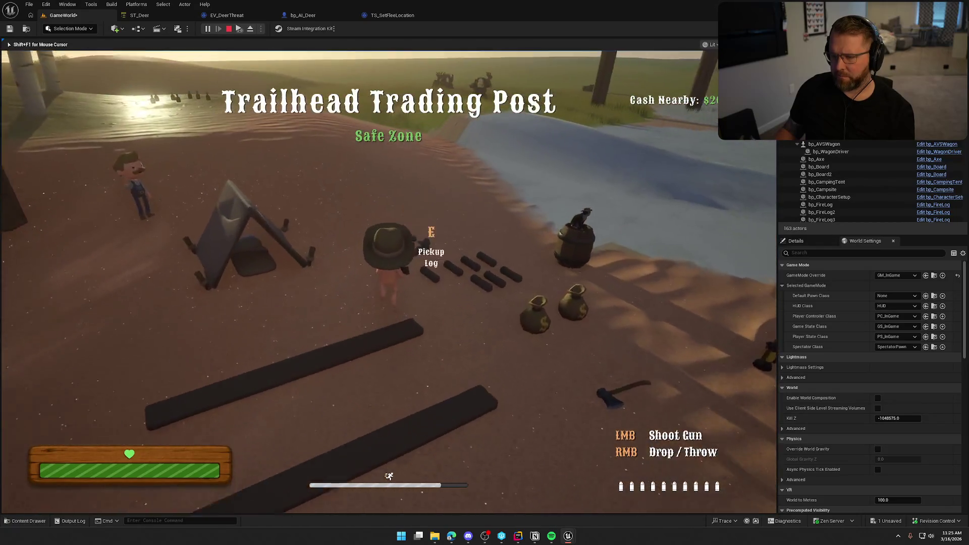
pyautogui.press('w')
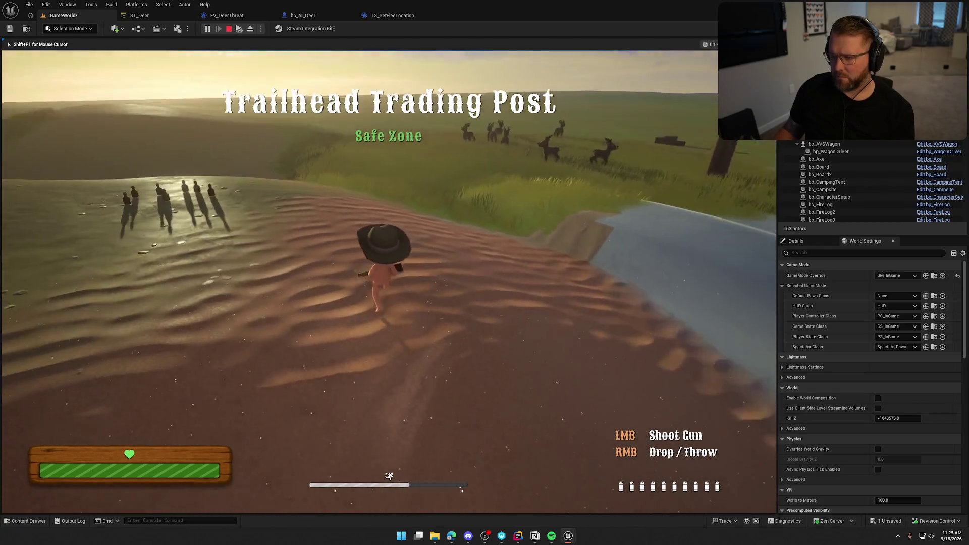
pyautogui.press('w')
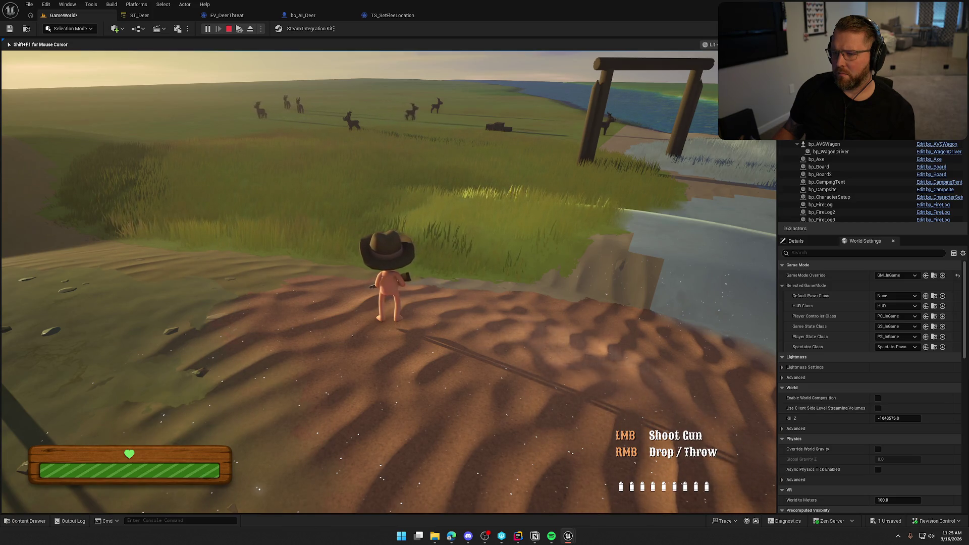
pyautogui.press('Escape')
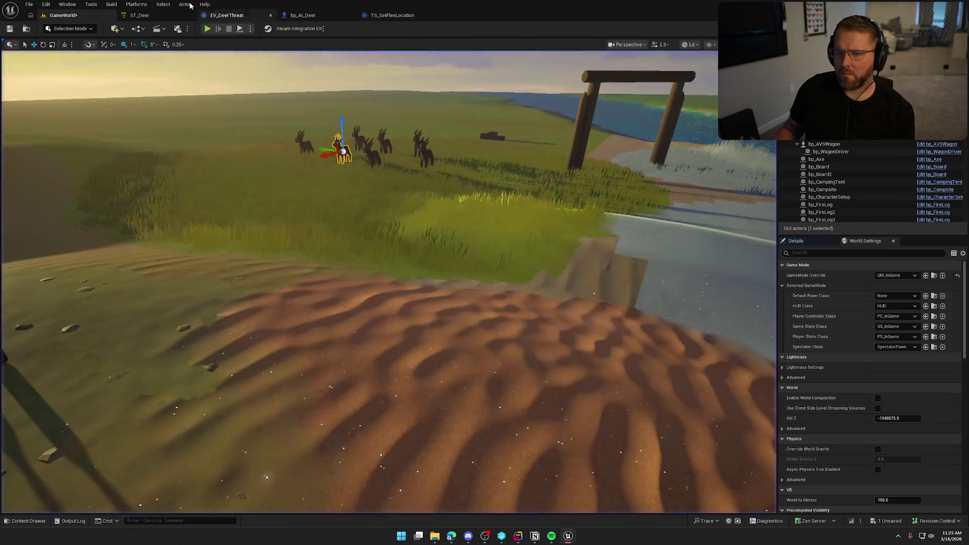
# Set ST_Deer's FleeDistance parameter to 5000 and return to the game level
pyautogui.click(170, 15)
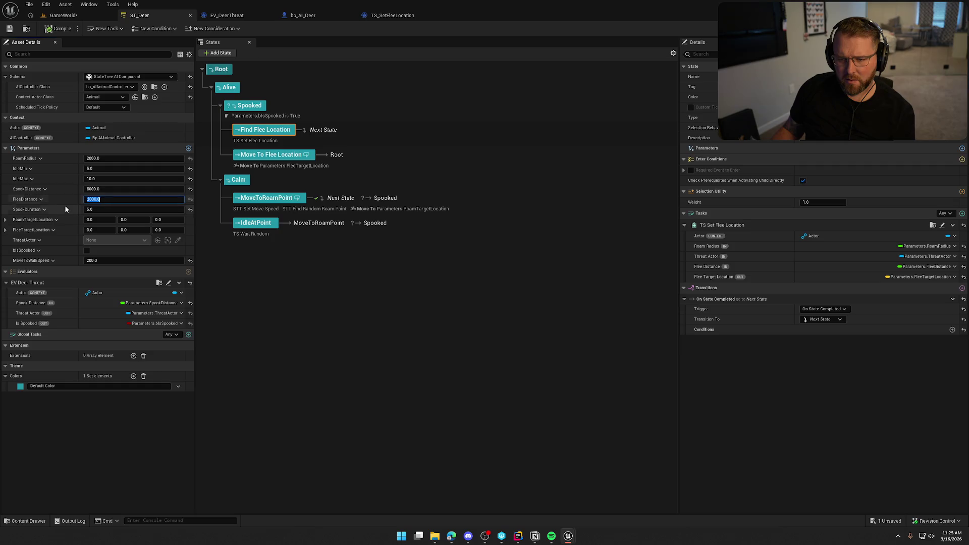
pyautogui.write('5000')
pyautogui.press('Return')
pyautogui.click(60, 15)
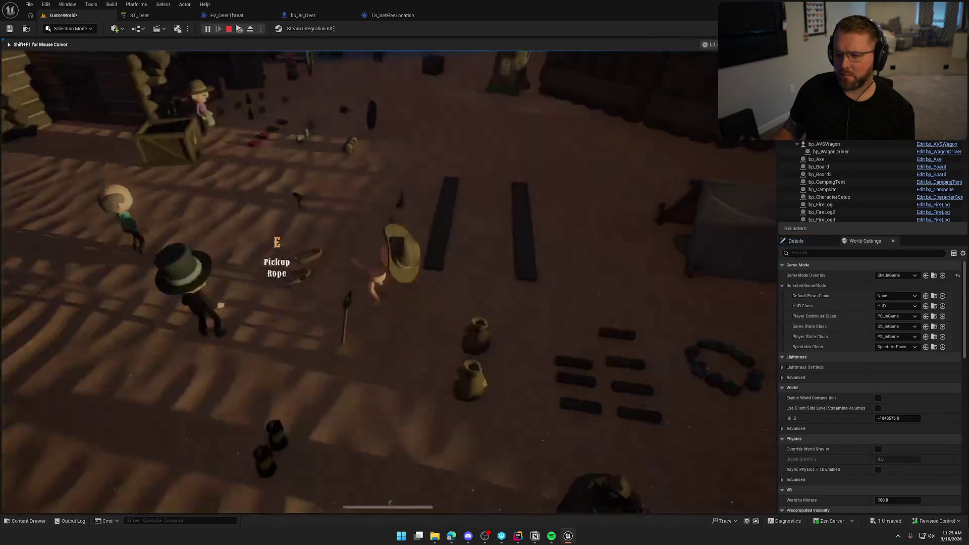
# Run past the camp onto the grass and fire a shot to spook the deer
pyautogui.press('w')
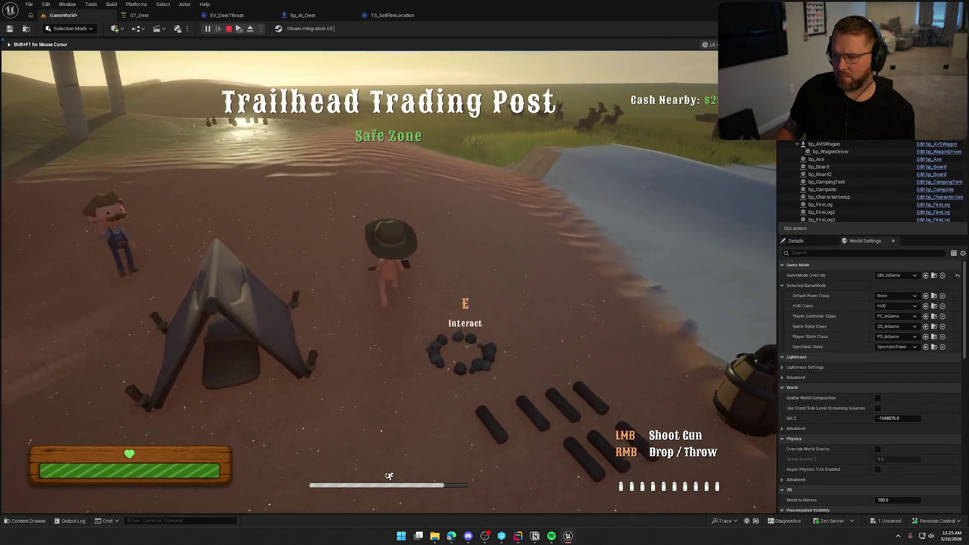
pyautogui.press('w')
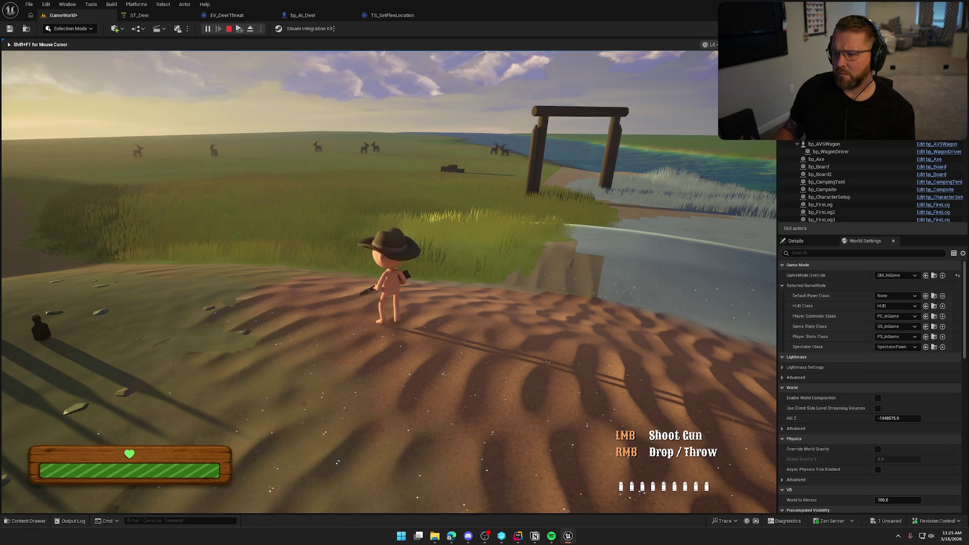
pyautogui.press('w')
pyautogui.press('shift')
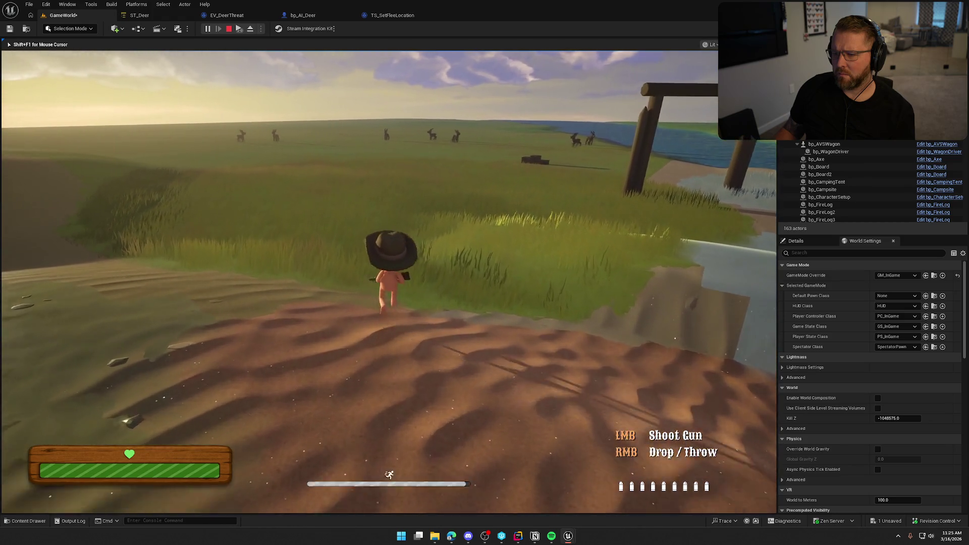
pyautogui.click(387, 273)
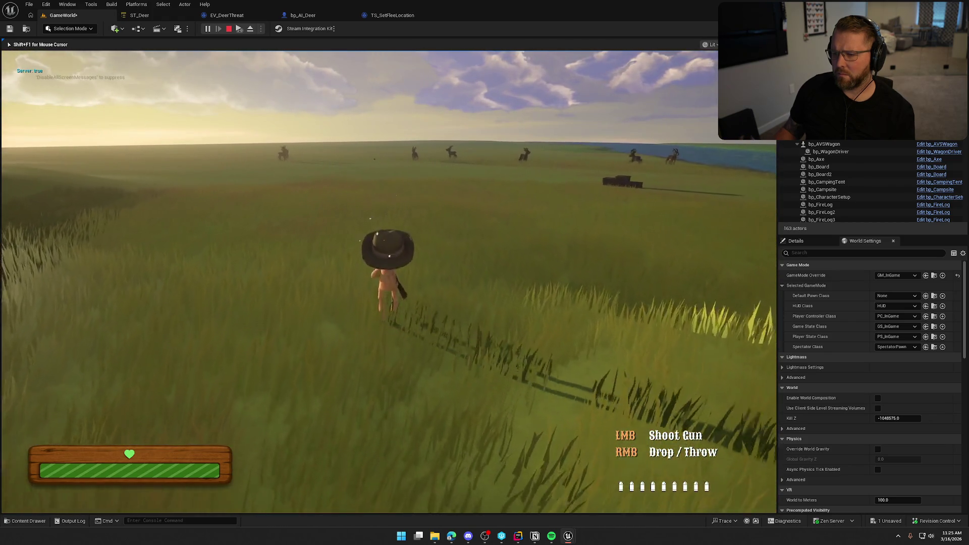
# Chase the fleeing deer toward the lake firing more shots, then stop the session
pyautogui.press('shift')
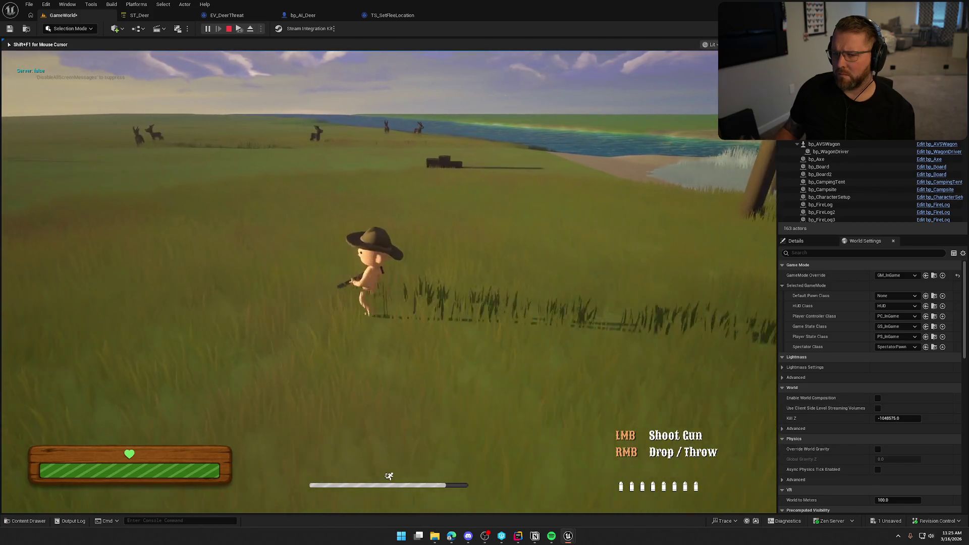
pyautogui.press('w')
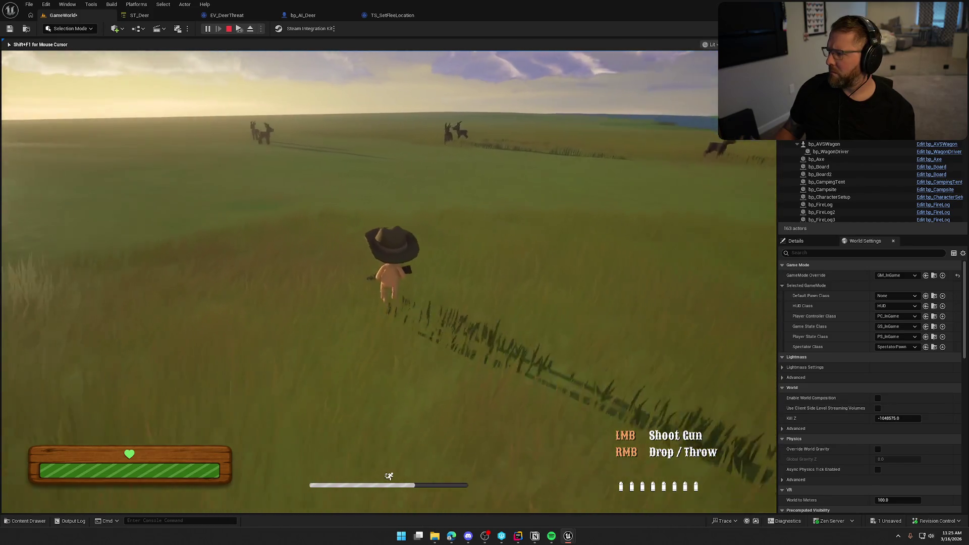
pyautogui.click(387, 273)
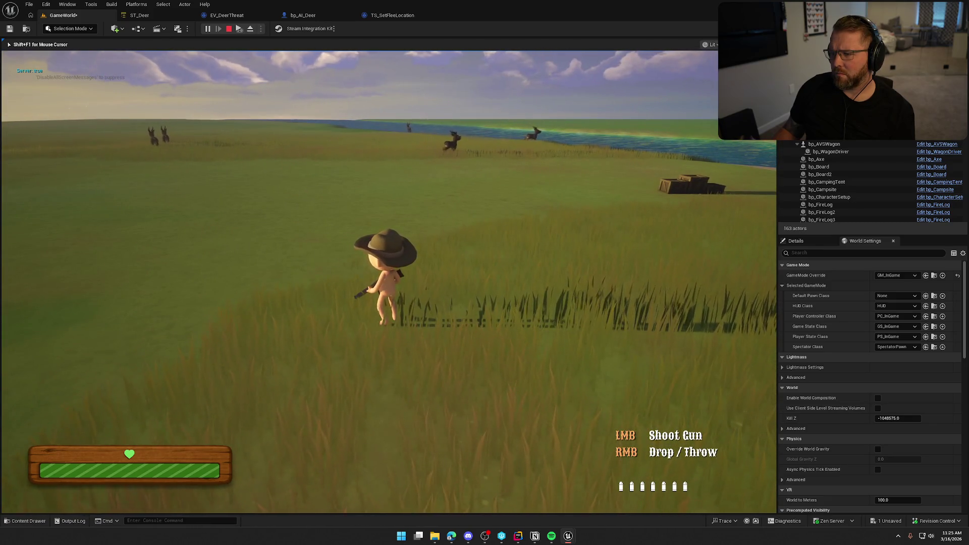
pyautogui.press('shift')
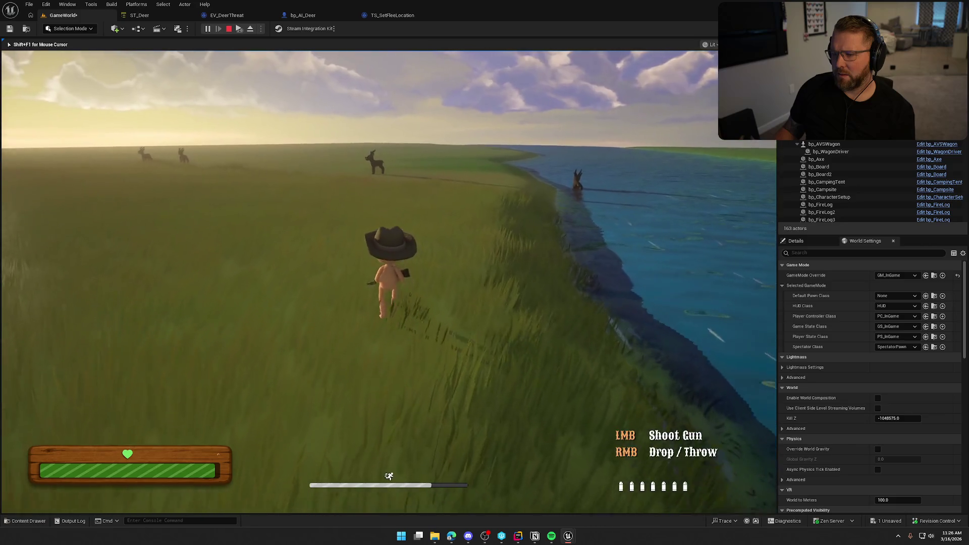
pyautogui.click(388, 280)
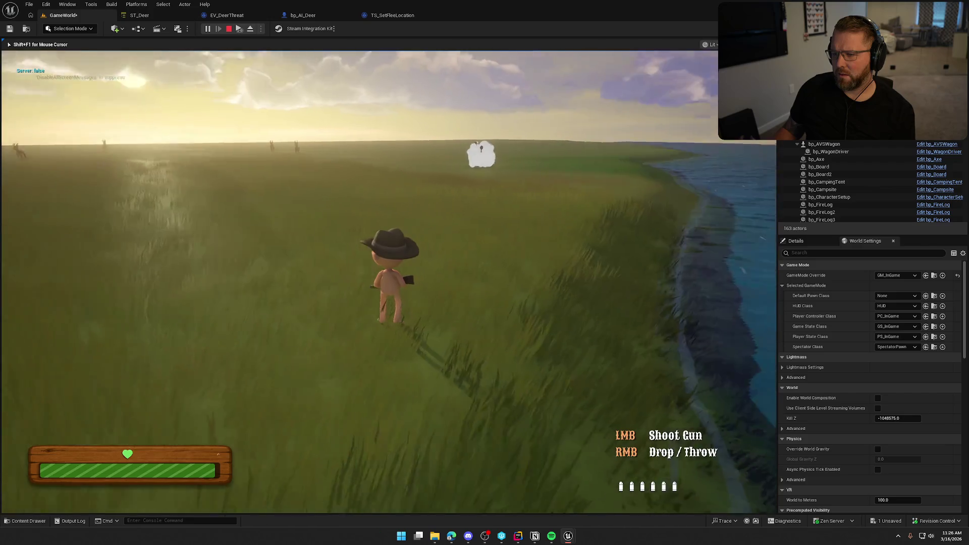
pyautogui.press('Escape')
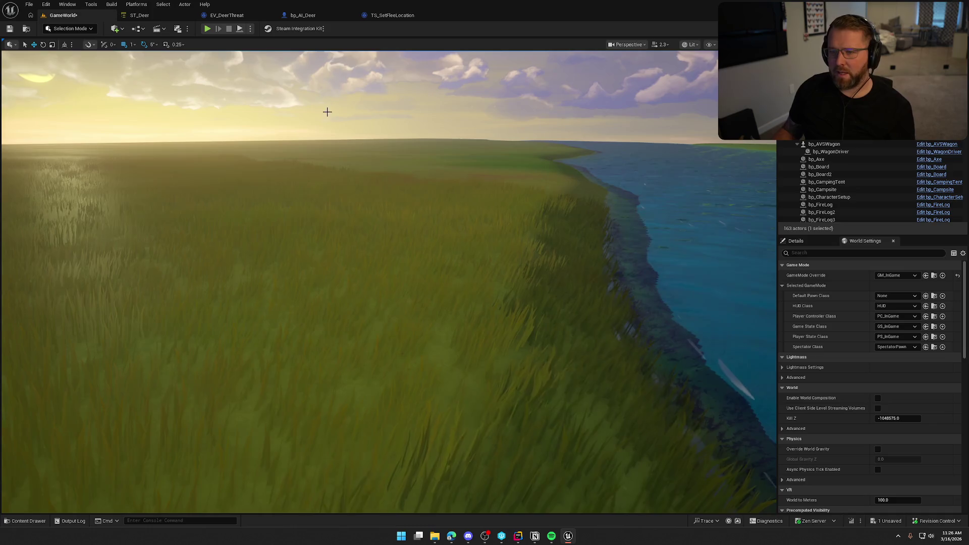
# Delete the debug Print String nodes from EV_DeerThreat and compile it
pyautogui.click(182, 16)
pyautogui.click(216, 20)
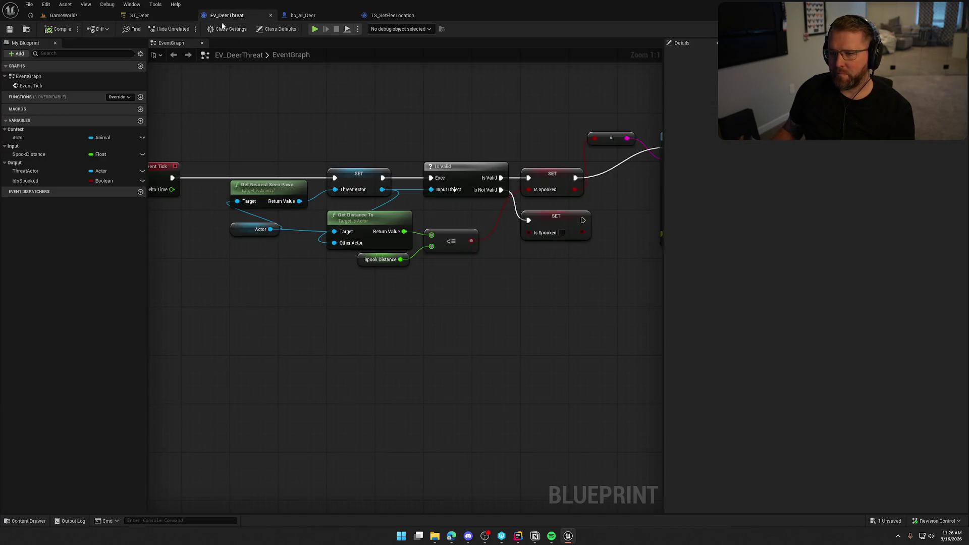
pyautogui.moveTo(405, 124)
pyautogui.mouseDown()
pyautogui.moveTo(536, 215)
pyautogui.moveTo(599, 221)
pyautogui.mouseUp()
pyautogui.press('Delete')
pyautogui.click(61, 29)
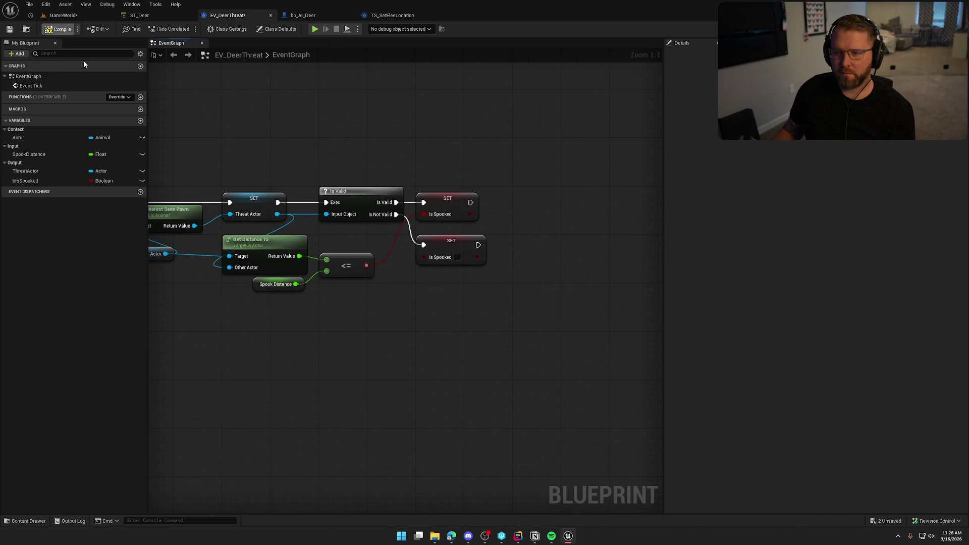
# Bring the Animal.cpp source code to the front in Rider
pyautogui.click(64, 18)
pyautogui.click(519, 537)
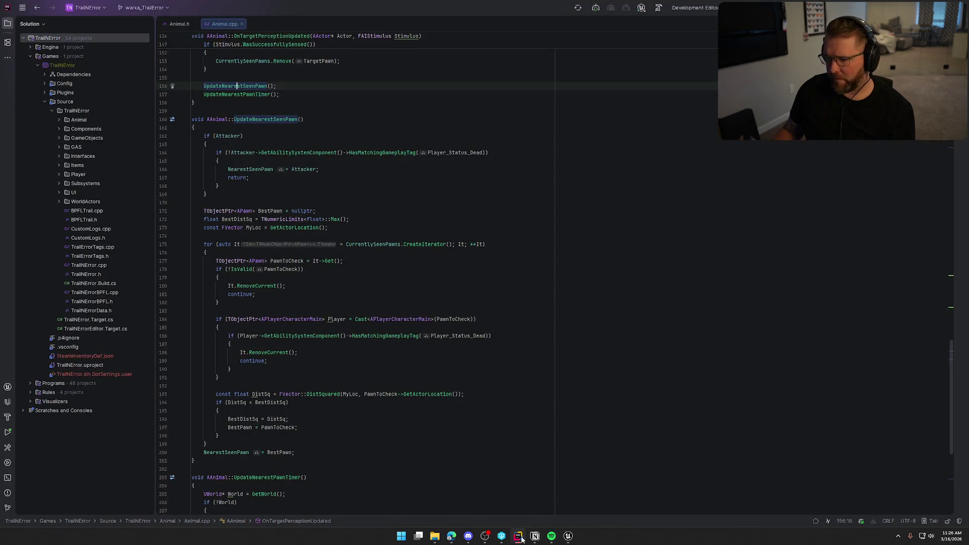
pyautogui.scroll(1, 462, 390)
pyautogui.scroll(8, 454, 387)
pyautogui.scroll(3, 398, 384)
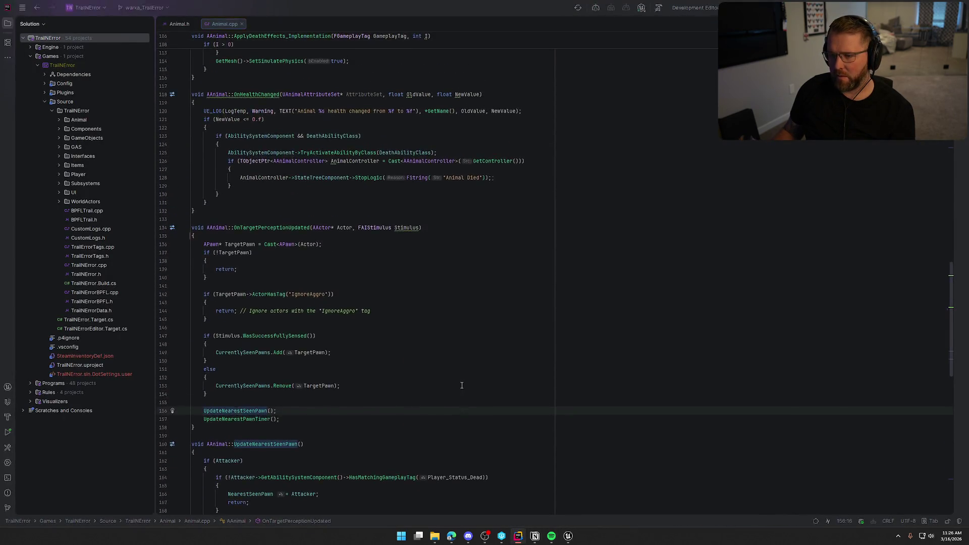
# Return to Unreal and start a Live Coding recompile with Ctrl+Alt+F11
pyautogui.hotkey('alt', 'Tab')
pyautogui.hotkey('ctrl', 'alt', 'F11')
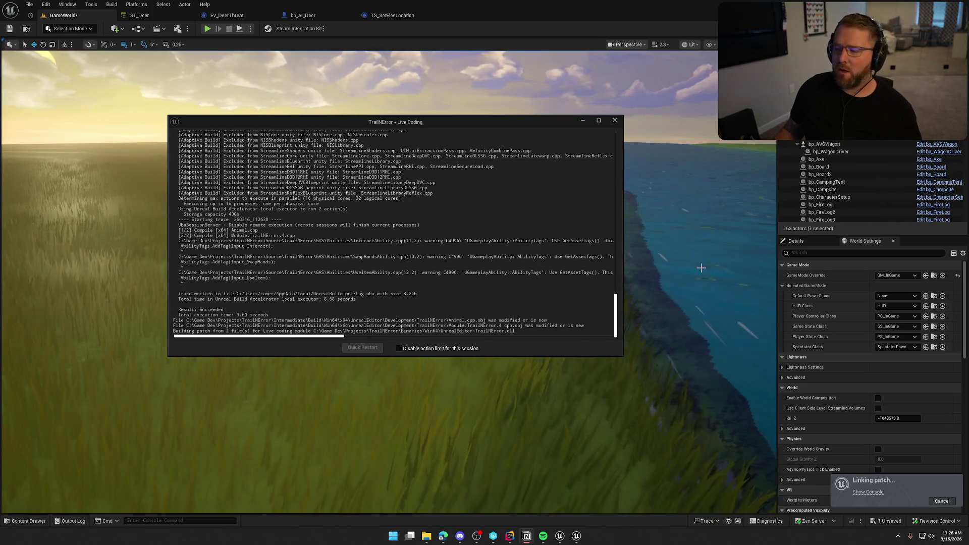
# Close the Live Coding console after the patch finishes
pyautogui.click(614, 121)
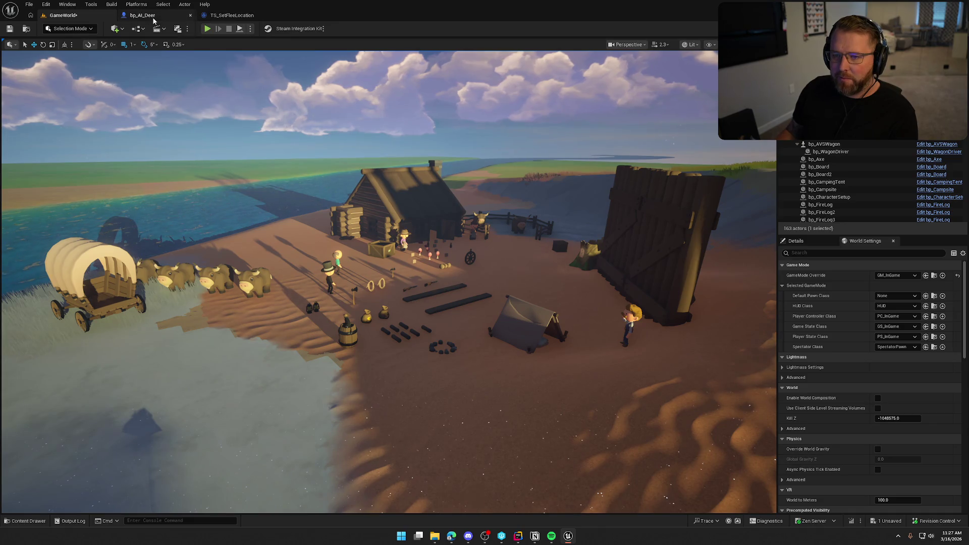
# Open the ST_Snake state tree from the StateTrees > Snake folder
pyautogui.hotkey('ctrl', 'space')
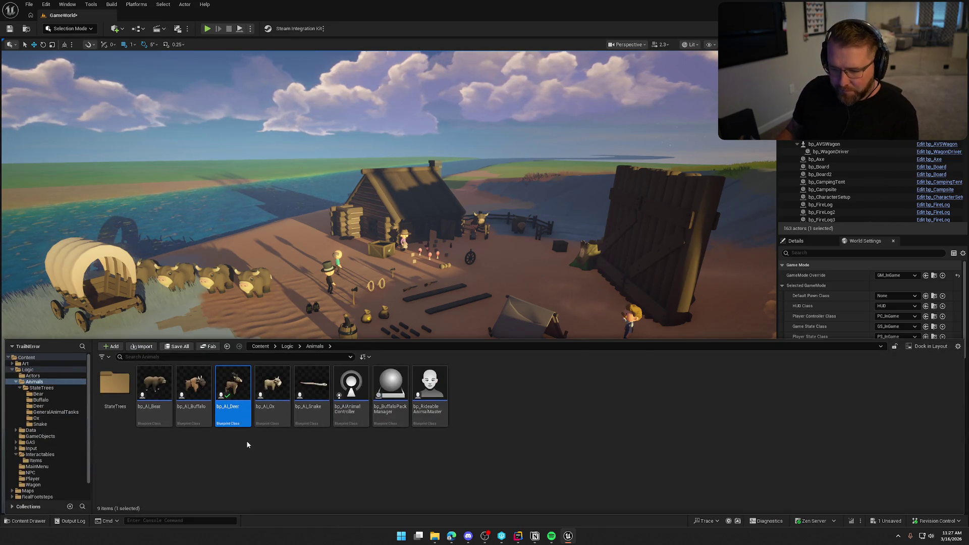
pyautogui.moveTo(311, 388)
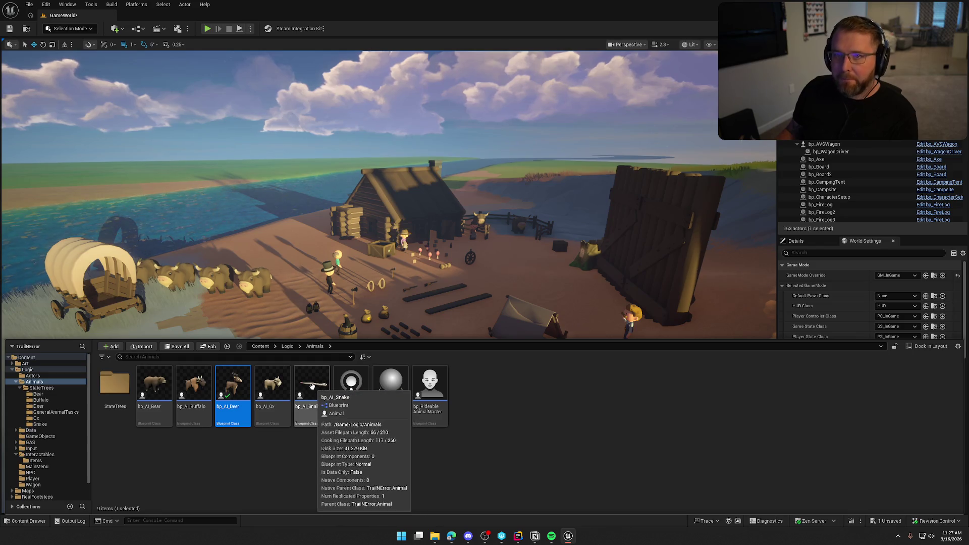
pyautogui.click(39, 424)
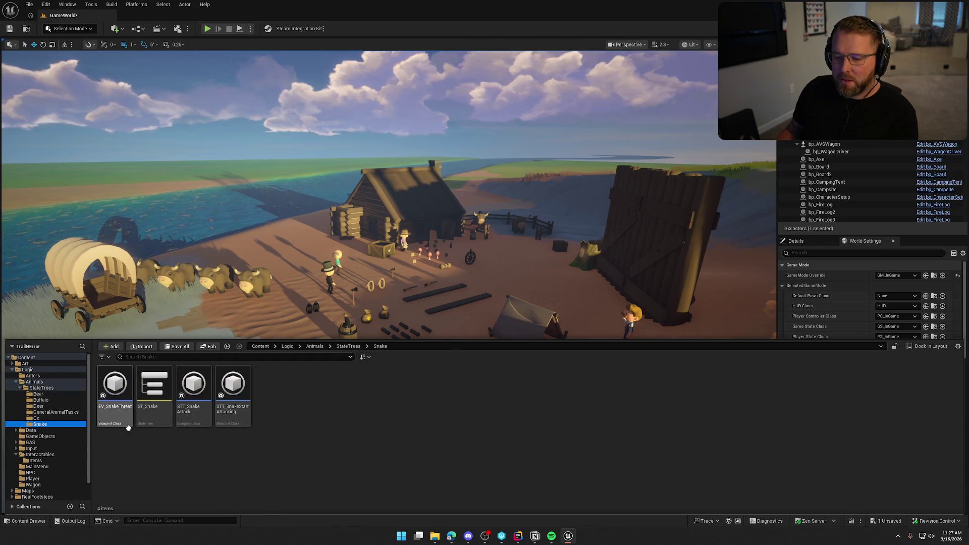
pyautogui.click(154, 389)
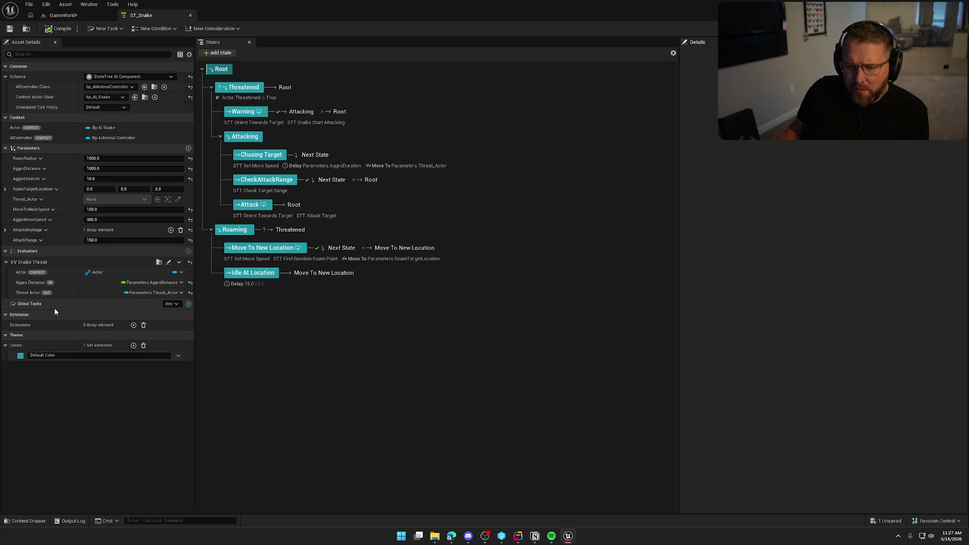
# Open the EV_SnakeThreat evaluator and place the Actor node beside Get Nearest Seen Pawn
pyautogui.click(169, 262)
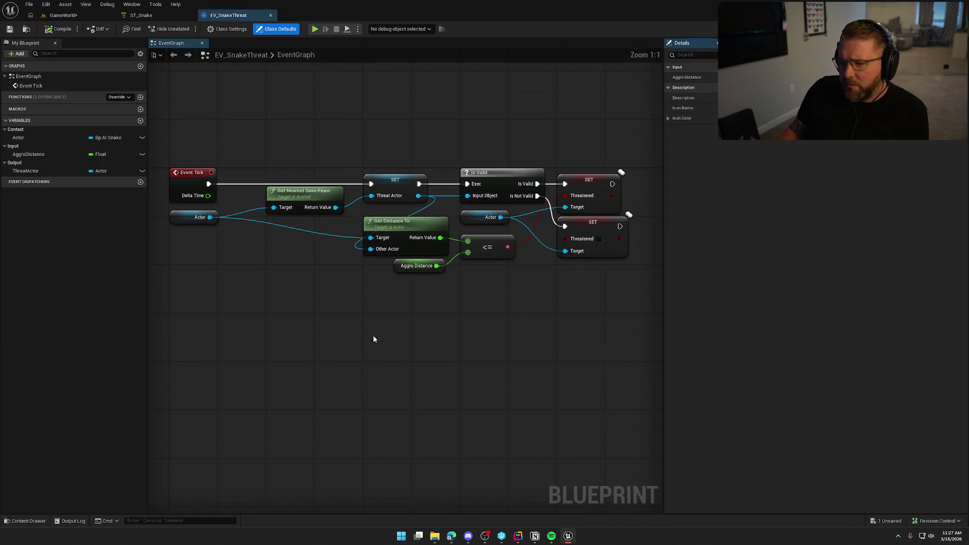
pyautogui.moveTo(584, 308); pyautogui.dragTo(174, 162)
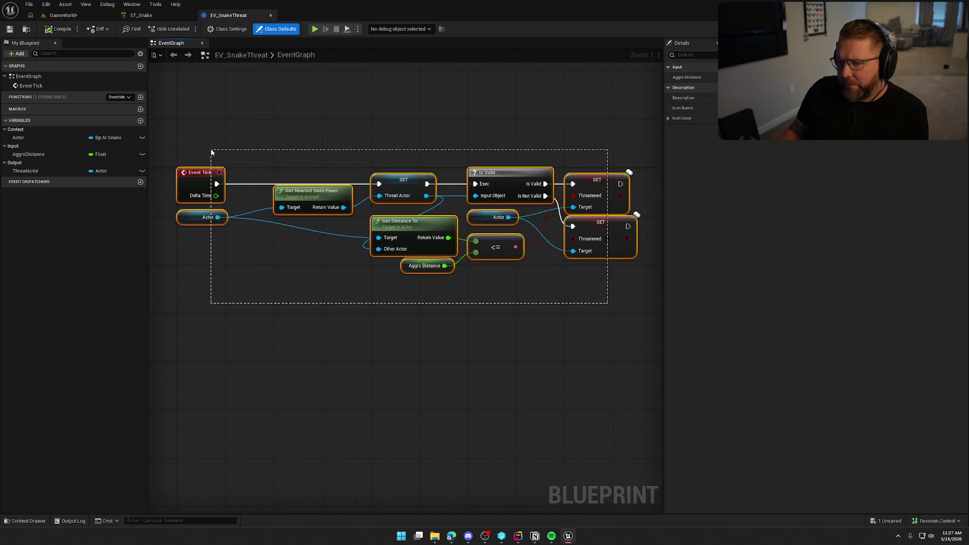
pyautogui.click(363, 147)
pyautogui.moveTo(167, 215); pyautogui.dragTo(257, 233)
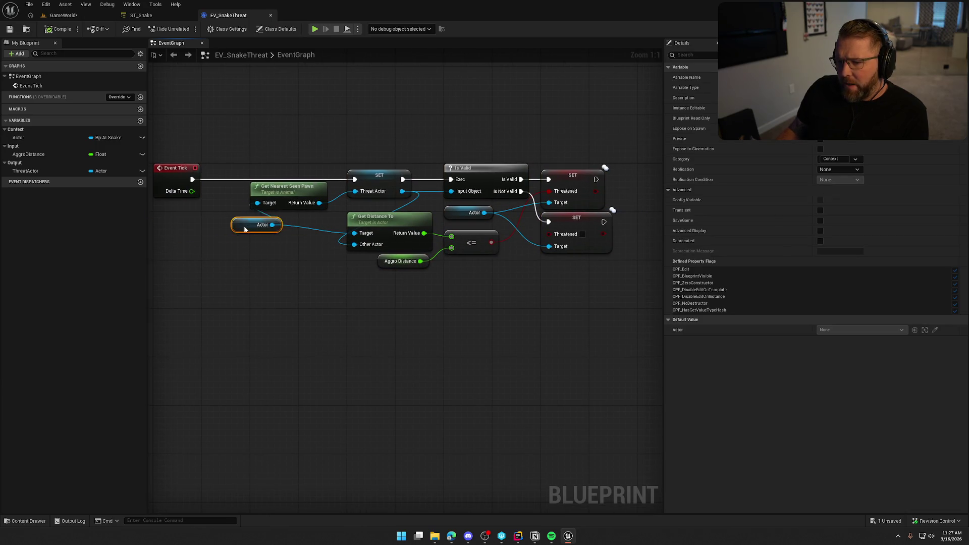
pyautogui.click(285, 284)
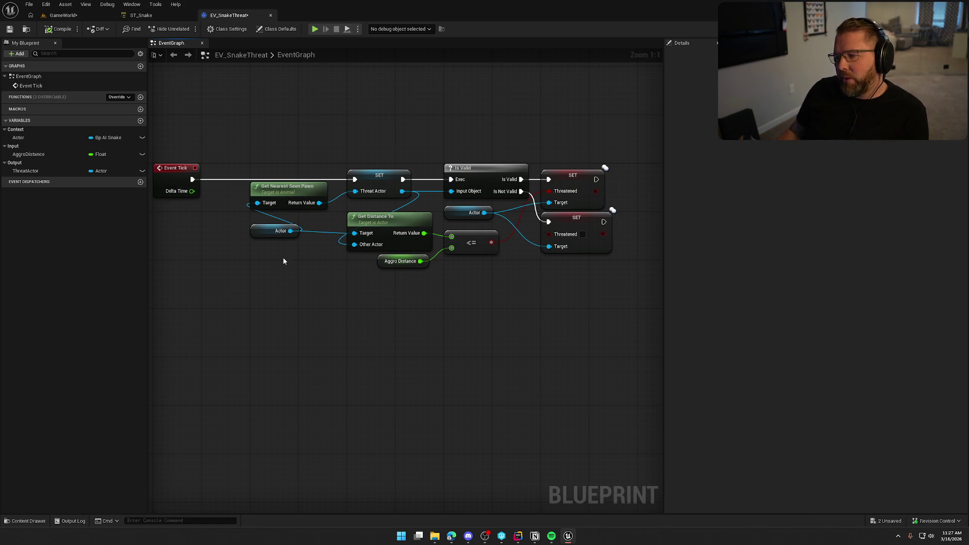
pyautogui.moveTo(298, 237)
pyautogui.mouseDown()
pyautogui.moveTo(258, 173)
pyautogui.moveTo(262, 218)
pyautogui.moveTo(192, 212)
pyautogui.mouseUp()
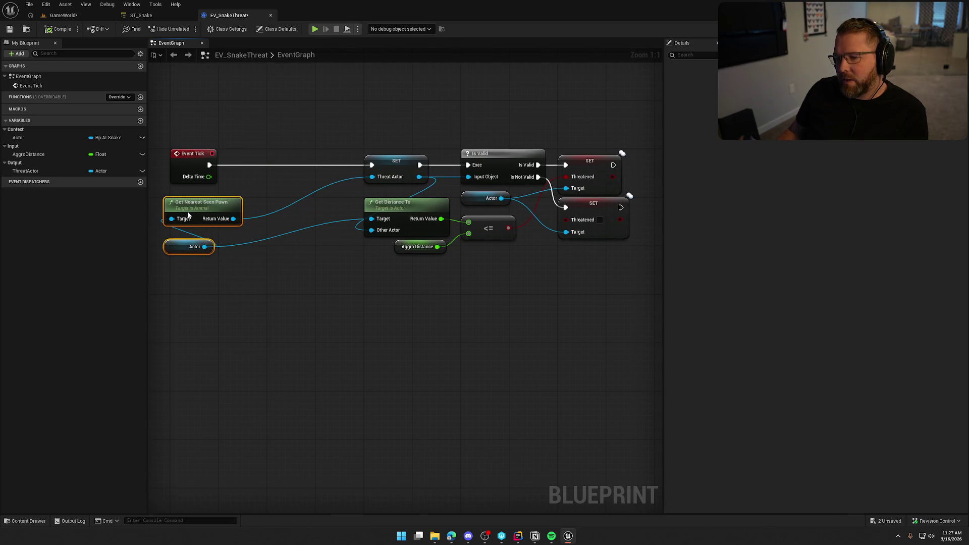
pyautogui.click(267, 131)
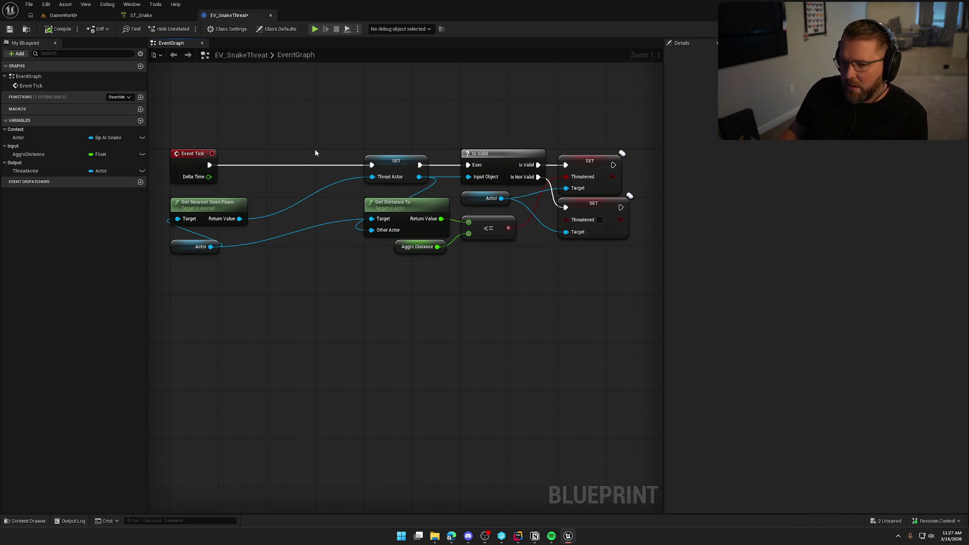
# Try wiring from Get Nearest Seen Pawn's Return Value, reposition the pair, then show the asset folders
pyautogui.moveTo(238, 218); pyautogui.dragTo(286, 250)
pyautogui.press('Escape')
pyautogui.moveTo(353, 285)
pyautogui.mouseDown()
pyautogui.moveTo(227, 190)
pyautogui.moveTo(291, 182)
pyautogui.mouseUp()
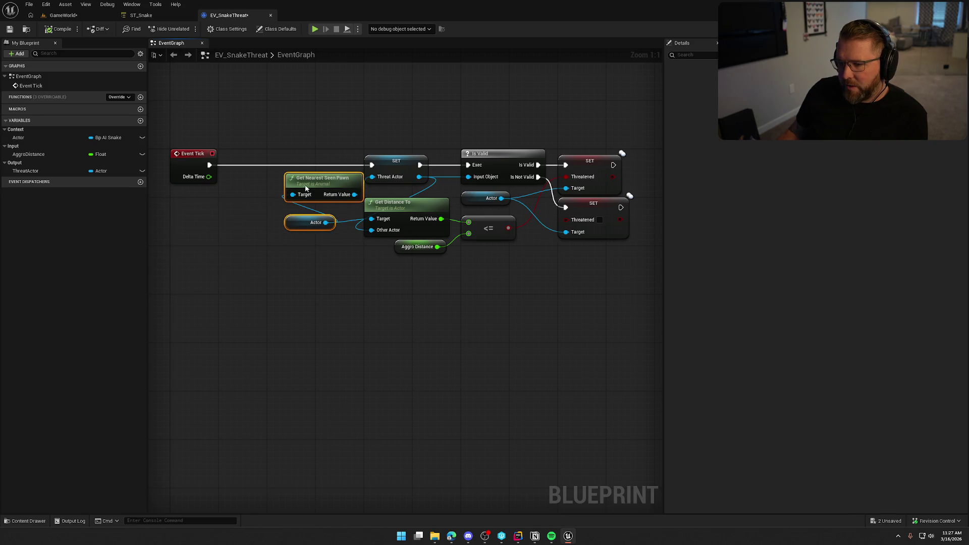
pyautogui.click(306, 124)
pyautogui.moveTo(307, 123); pyautogui.dragTo(267, 118)
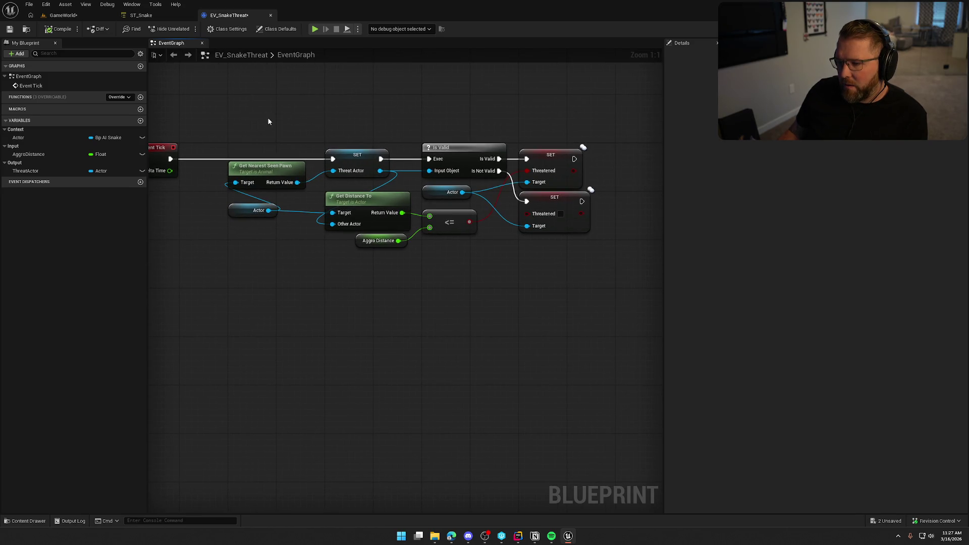
pyautogui.click(243, 209)
pyautogui.click(235, 265)
pyautogui.moveTo(296, 182); pyautogui.dragTo(283, 99)
pyautogui.click(263, 104)
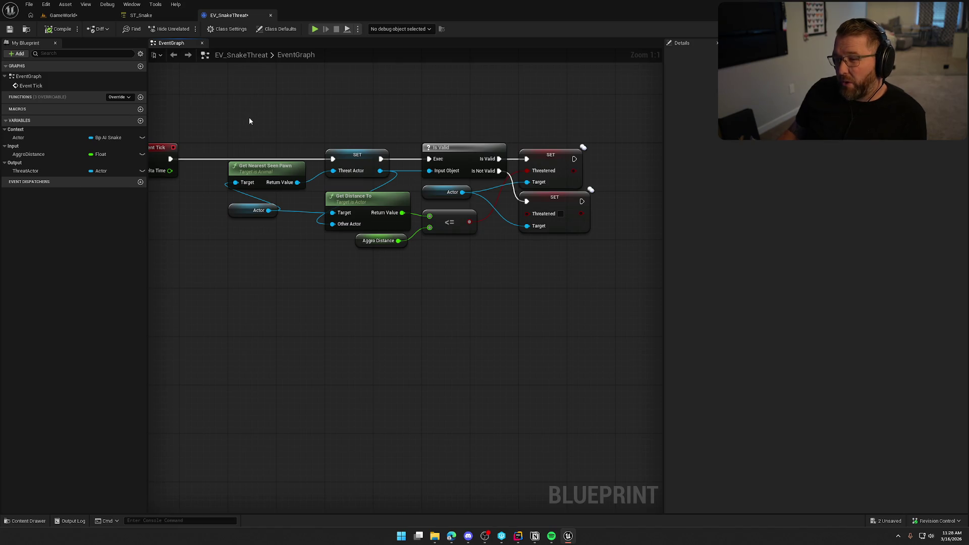
pyautogui.hotkey('ctrl', 'space')
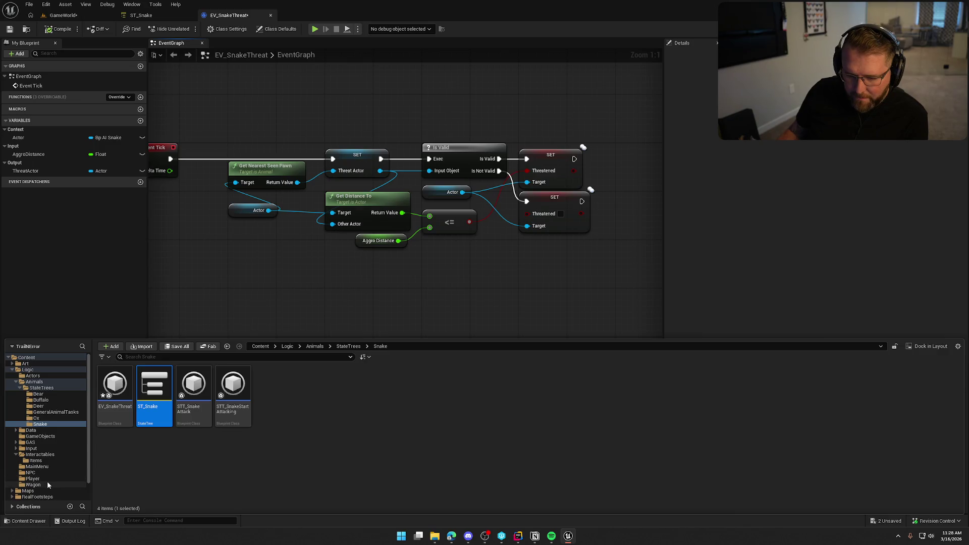
# Open bp_AVSWagon from Interactables > Wagon, check it out, and return to EV_SnakeThreat
pyautogui.click(48, 483)
pyautogui.doubleClick(115, 390)
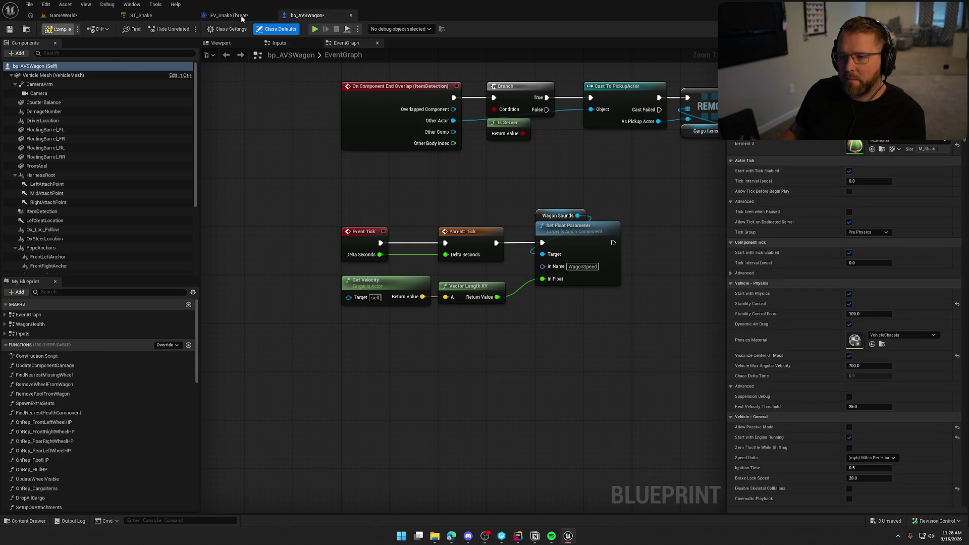
pyautogui.hotkey('ctrl', 's')
pyautogui.click(495, 354)
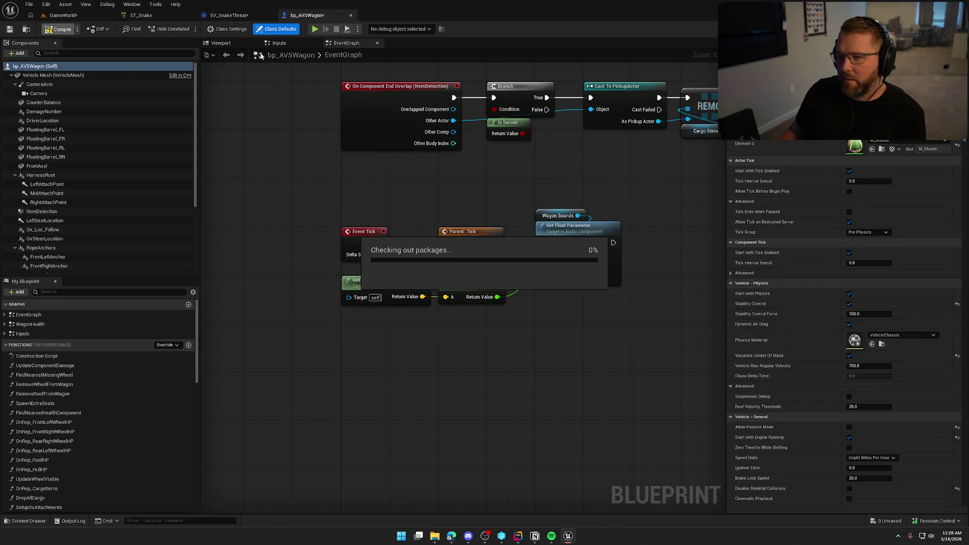
pyautogui.click(228, 15)
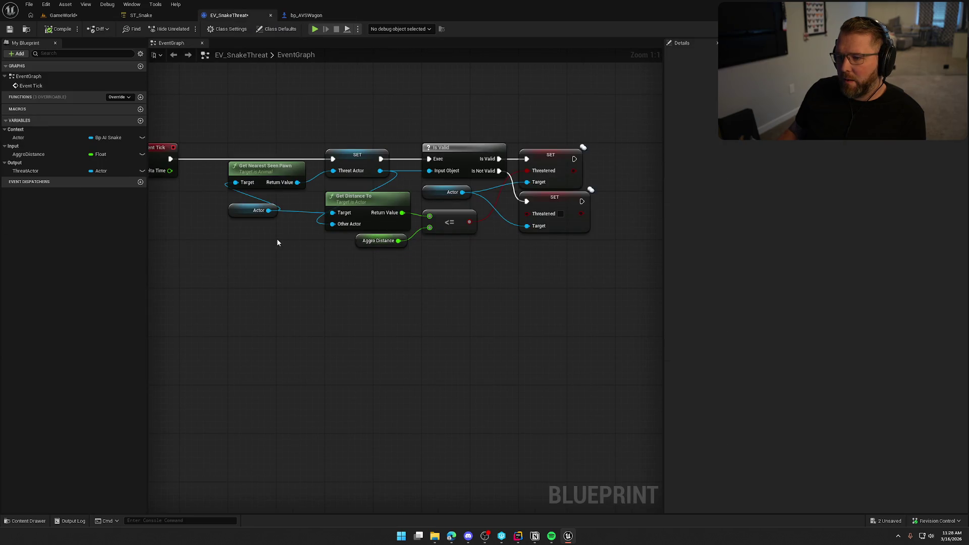
# Add an Actor Has Tag node with tag Wagon on the nearest seen pawn's Return Value
pyautogui.moveTo(246, 223)
pyautogui.mouseDown()
pyautogui.moveTo(295, 215)
pyautogui.moveTo(189, 212)
pyautogui.mouseUp()
pyautogui.moveTo(309, 168)
pyautogui.mouseDown()
pyautogui.moveTo(260, 181)
pyautogui.moveTo(318, 178)
pyautogui.mouseUp()
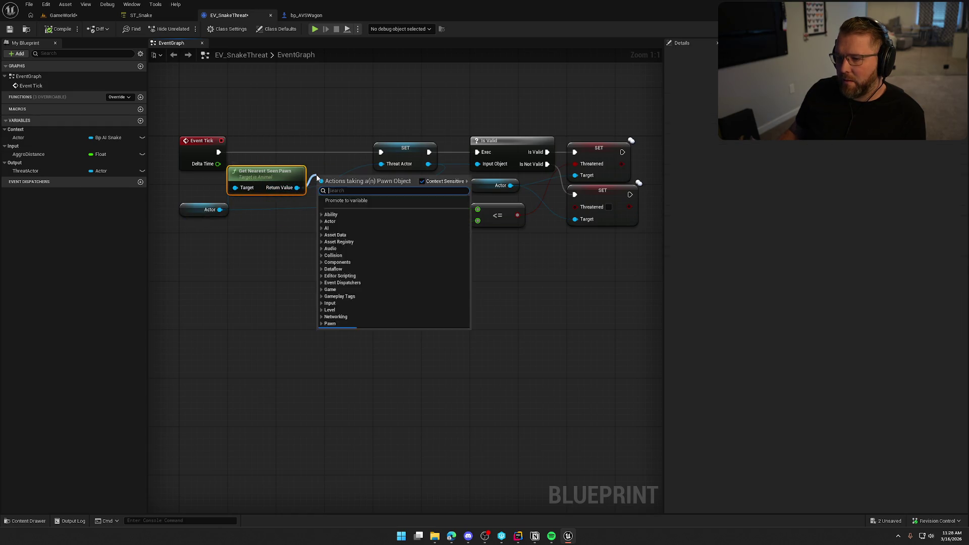
pyautogui.write('has')
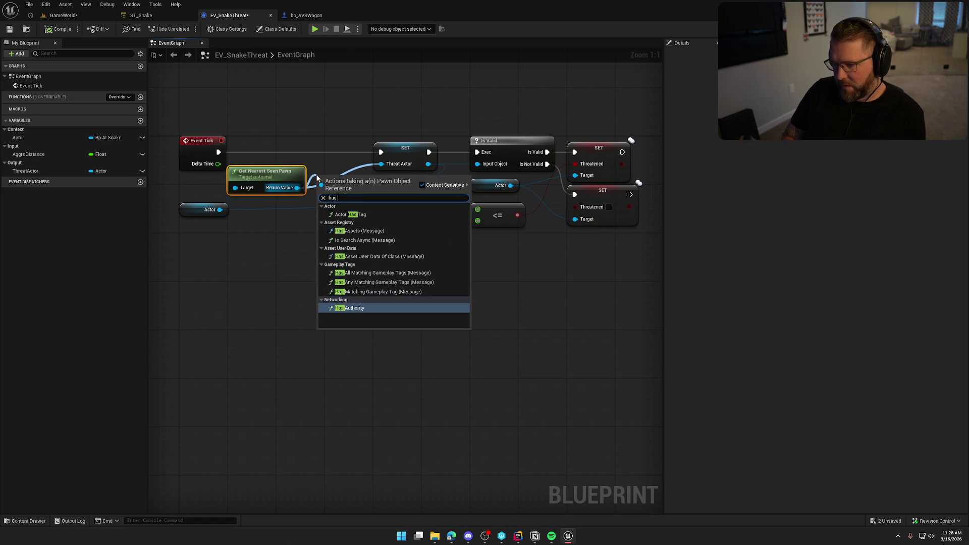
pyautogui.click(350, 214)
pyautogui.moveTo(350, 215); pyautogui.dragTo(324, 127)
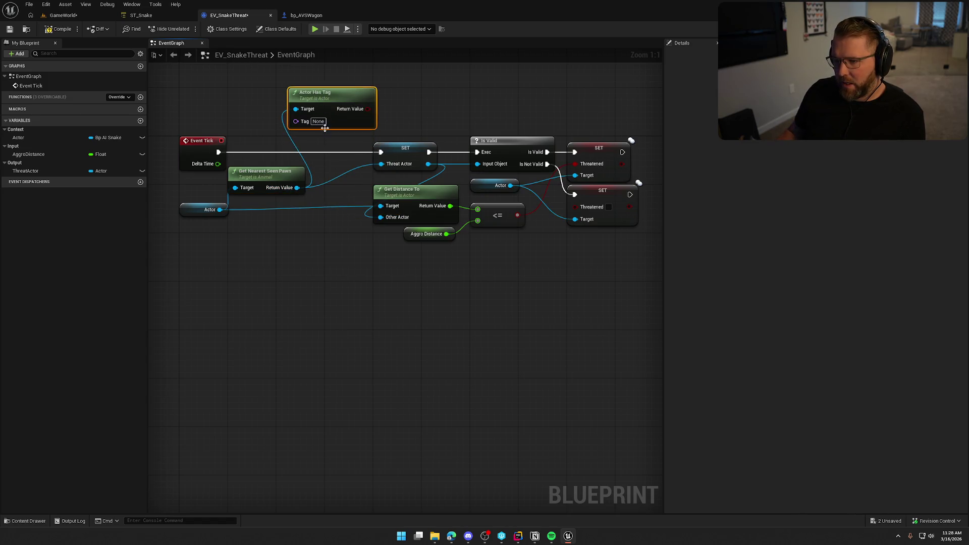
pyautogui.write('Wagon')
pyautogui.press('Return')
pyautogui.click(437, 120)
# Add a Branch fed by Event Tick and the tag result, deleting the unneeded NOT node
pyautogui.moveTo(371, 109)
pyautogui.mouseDown()
pyautogui.moveTo(421, 119)
pyautogui.moveTo(381, 83)
pyautogui.mouseUp()
pyautogui.write('not')
pyautogui.press('Return')
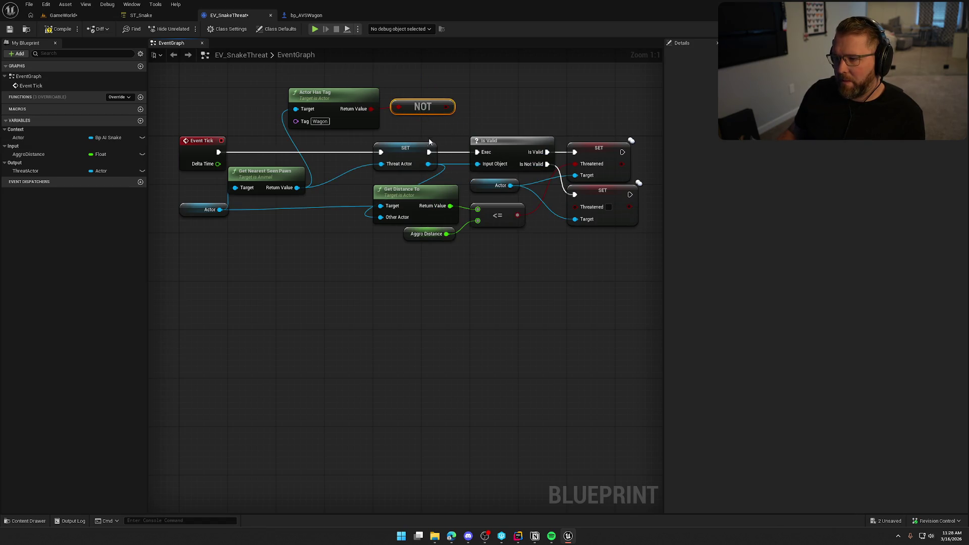
pyautogui.moveTo(483, 137)
pyautogui.mouseDown()
pyautogui.moveTo(455, 125)
pyautogui.moveTo(203, 173)
pyautogui.moveTo(517, 121)
pyautogui.mouseUp()
pyautogui.click(455, 113)
pyautogui.moveTo(370, 130); pyautogui.dragTo(518, 134)
pyautogui.click(451, 134)
pyautogui.press('Delete')
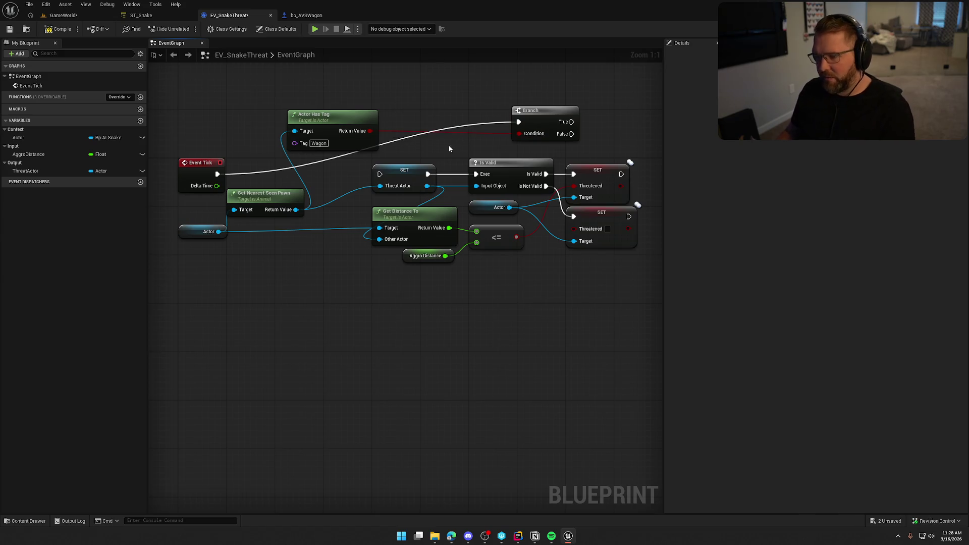
# Spread the right-hand nodes out and group Branch, Get Nearest Seen Pawn and Actor Has Tag together
pyautogui.moveTo(382, 154); pyautogui.dragTo(617, 269)
pyautogui.moveTo(304, 165); pyautogui.dragTo(547, 164)
pyautogui.moveTo(353, 222); pyautogui.dragTo(458, 227)
pyautogui.moveTo(346, 152); pyautogui.dragTo(374, 313)
pyautogui.moveTo(522, 106); pyautogui.dragTo(346, 165)
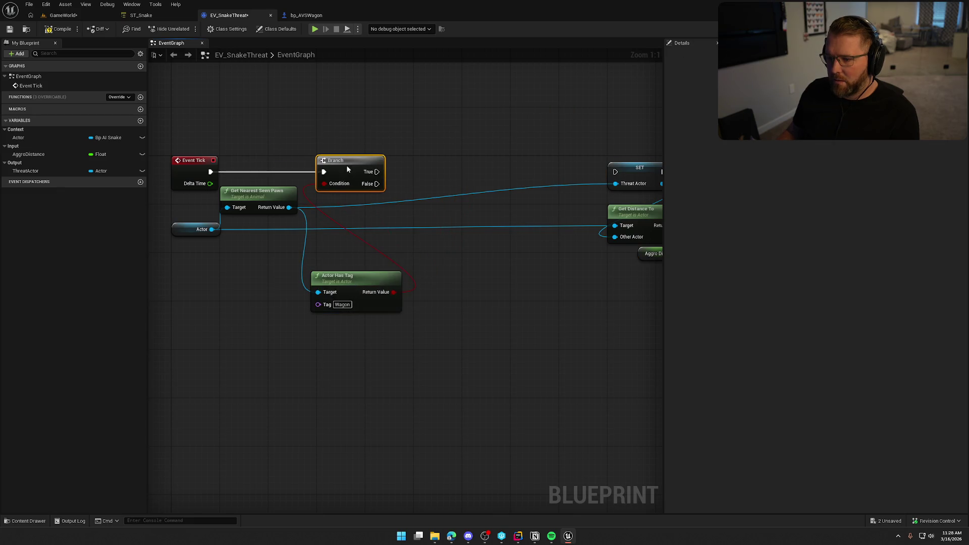
pyautogui.moveTo(266, 193)
pyautogui.mouseDown()
pyautogui.moveTo(267, 275)
pyautogui.moveTo(266, 262)
pyautogui.mouseUp()
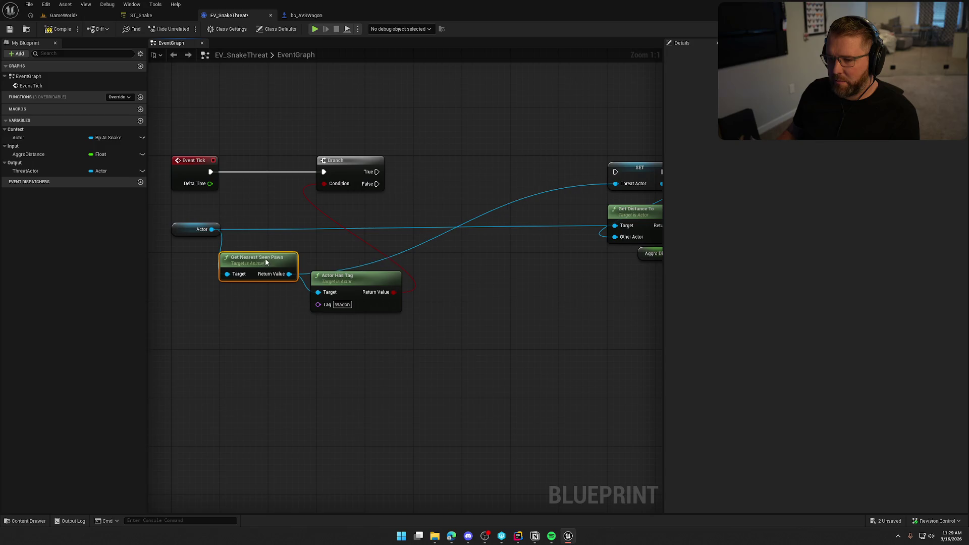
pyautogui.moveTo(342, 284); pyautogui.dragTo(352, 266)
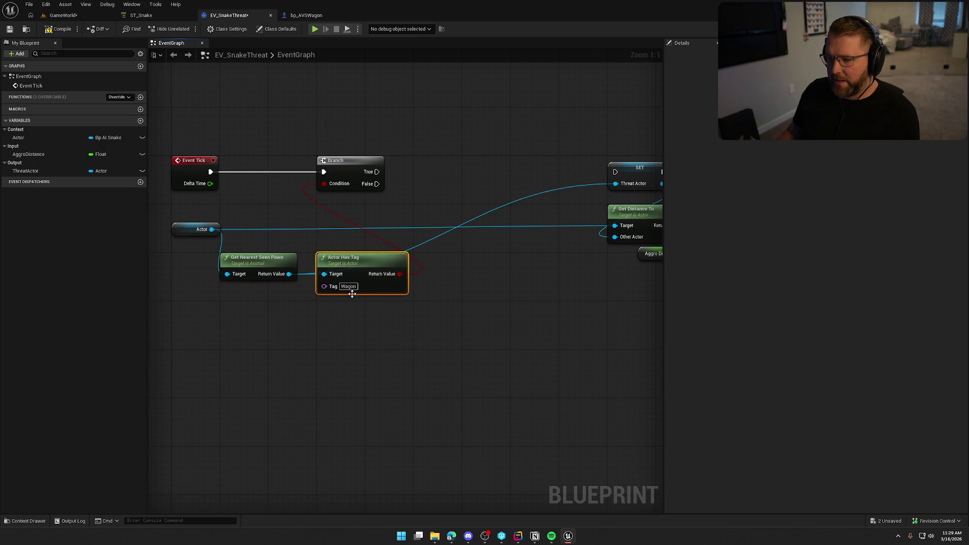
pyautogui.moveTo(416, 278); pyautogui.dragTo(398, 269)
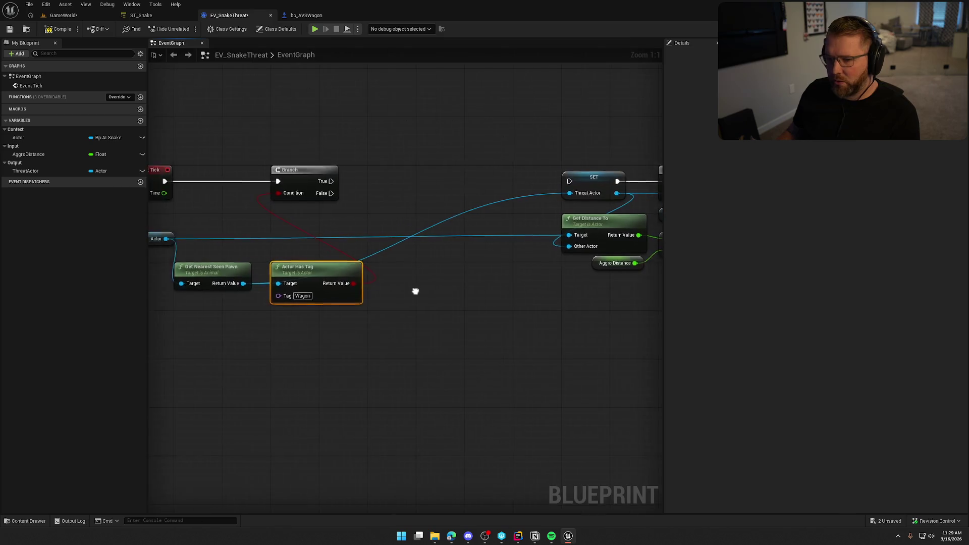
# Duplicate the Actor and SET Threatened nodes and wire Branch True into the copy
pyautogui.click(481, 222)
pyautogui.moveTo(482, 223); pyautogui.dragTo(575, 131)
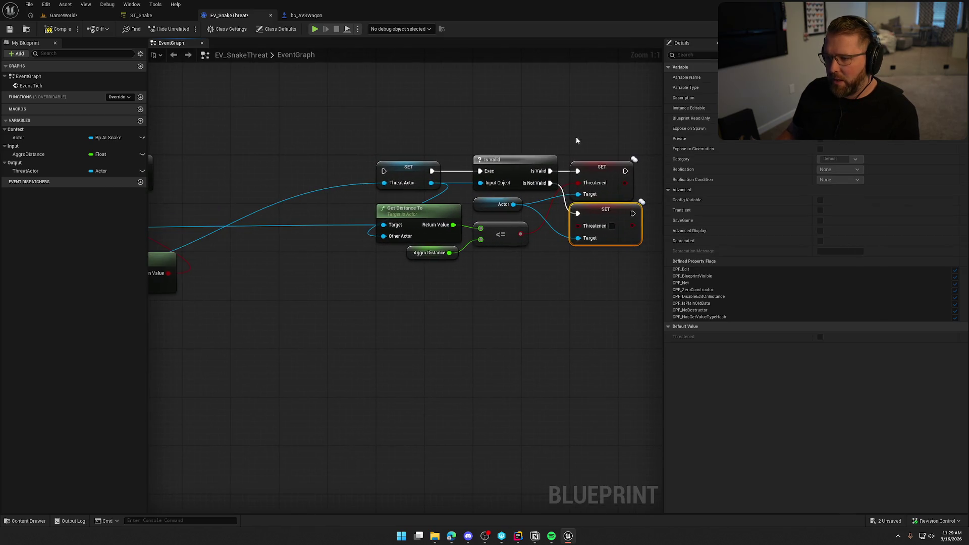
pyautogui.moveTo(482, 207); pyautogui.dragTo(508, 209)
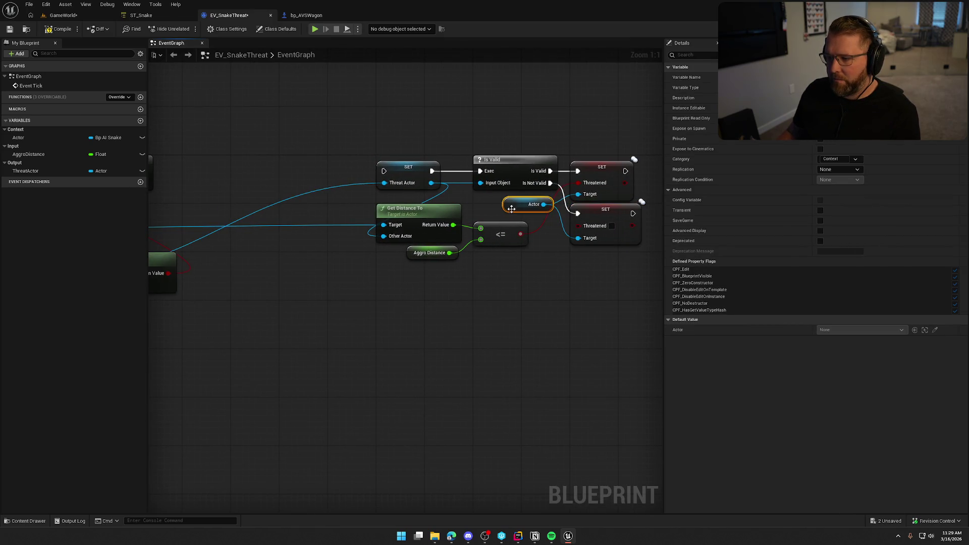
pyautogui.moveTo(354, 129); pyautogui.dragTo(427, 132)
pyautogui.hotkey('ctrl', 'v')
pyautogui.moveTo(287, 120); pyautogui.dragTo(218, 175)
pyautogui.click(310, 121)
pyautogui.moveTo(310, 122)
pyautogui.mouseDown()
pyautogui.moveTo(287, 168)
pyautogui.moveTo(286, 117)
pyautogui.mouseUp()
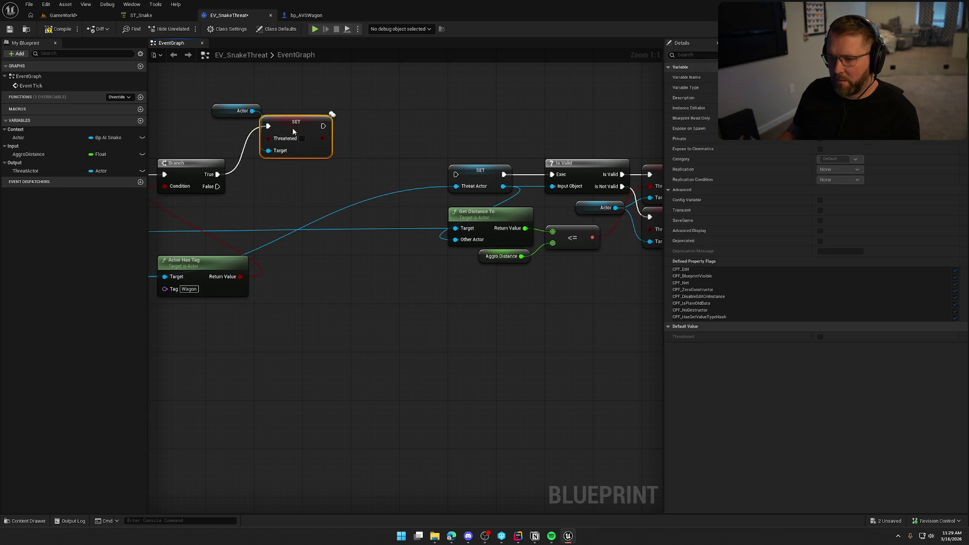
pyautogui.moveTo(228, 112); pyautogui.dragTo(280, 99)
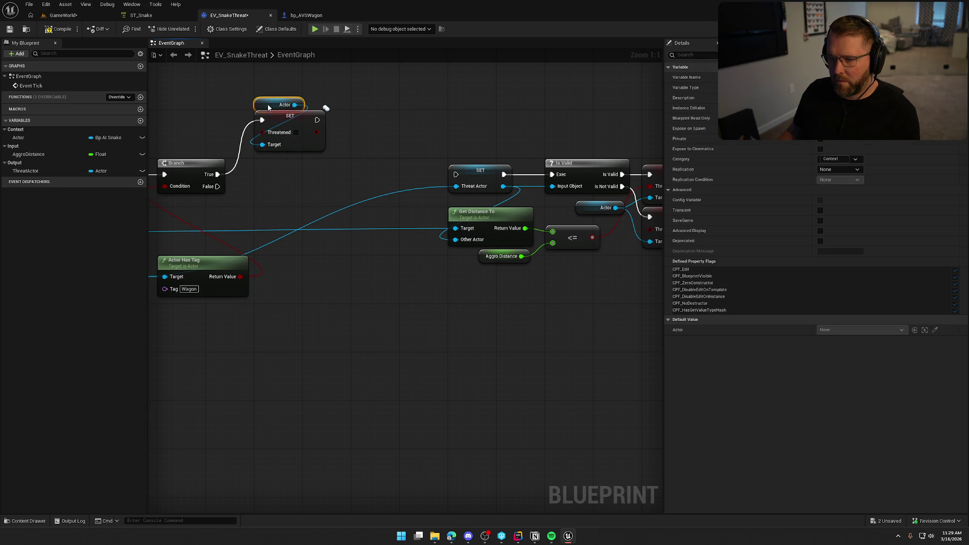
pyautogui.click(316, 191)
# Connect Branch False to SET Threat Actor and pull the SET, Is Valid and Get Distance nodes left
pyautogui.moveTo(338, 177)
pyautogui.mouseDown()
pyautogui.moveTo(179, 197)
pyautogui.moveTo(365, 191)
pyautogui.mouseUp()
pyautogui.moveTo(465, 169); pyautogui.dragTo(281, 180)
pyautogui.moveTo(444, 130)
pyautogui.mouseDown()
pyautogui.moveTo(337, 129)
pyautogui.moveTo(490, 139)
pyautogui.mouseUp()
pyautogui.moveTo(496, 318); pyautogui.dragTo(659, 148)
pyautogui.moveTo(538, 175); pyautogui.dragTo(345, 187)
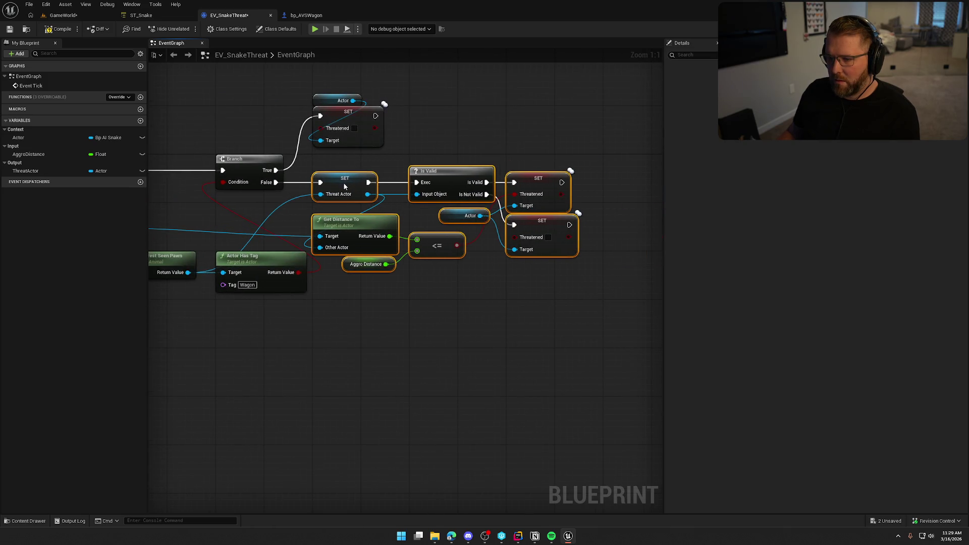
pyautogui.click(458, 127)
pyautogui.moveTo(510, 134); pyautogui.dragTo(574, 136)
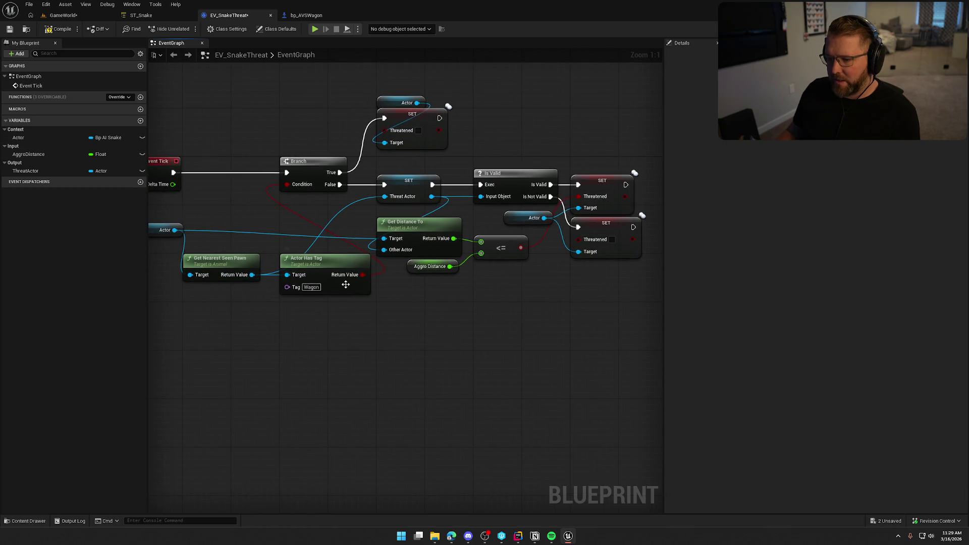
pyautogui.moveTo(345, 284); pyautogui.dragTo(425, 258)
pyautogui.click(229, 212)
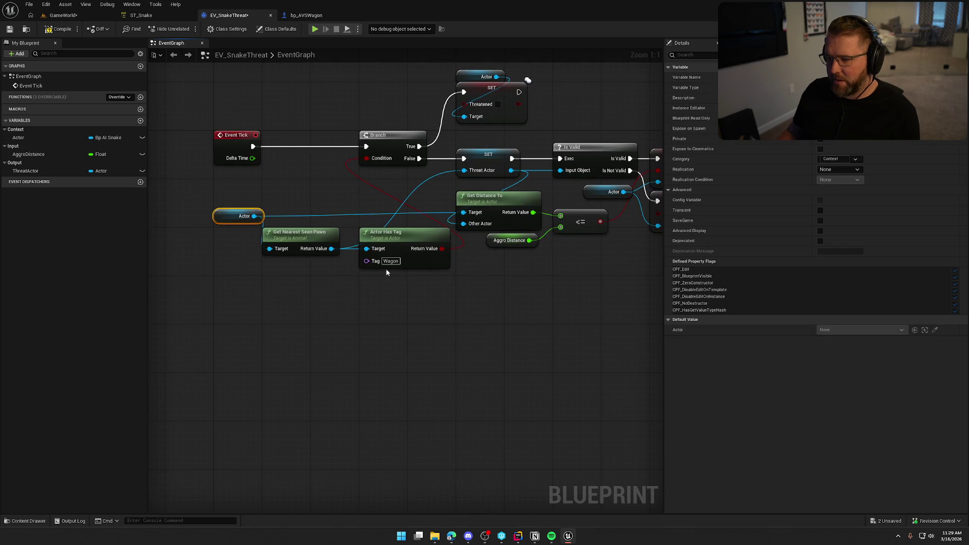
pyautogui.moveTo(442, 289); pyautogui.dragTo(320, 324)
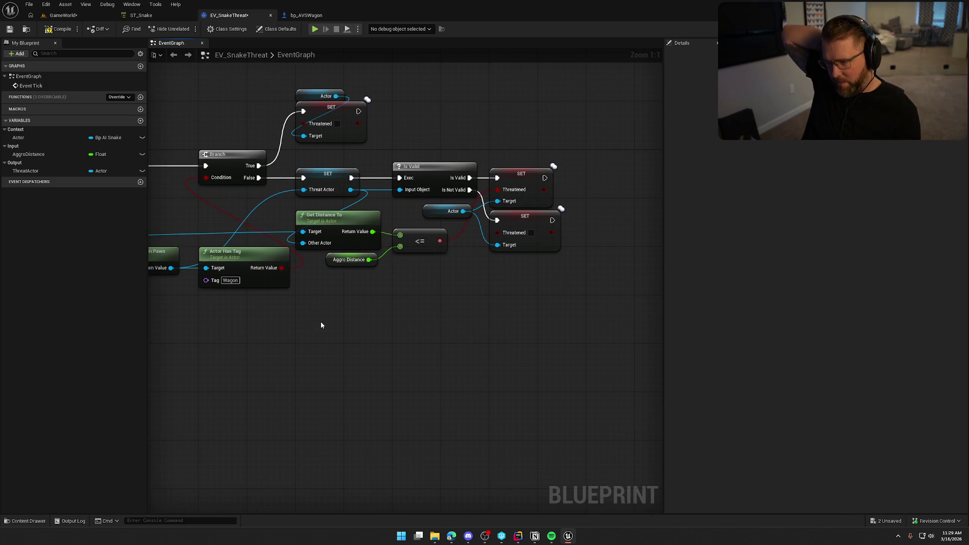
# Compile and check out EV_SnakeThreat, then switch to the GameWorld level at the wagon
pyautogui.click(54, 31)
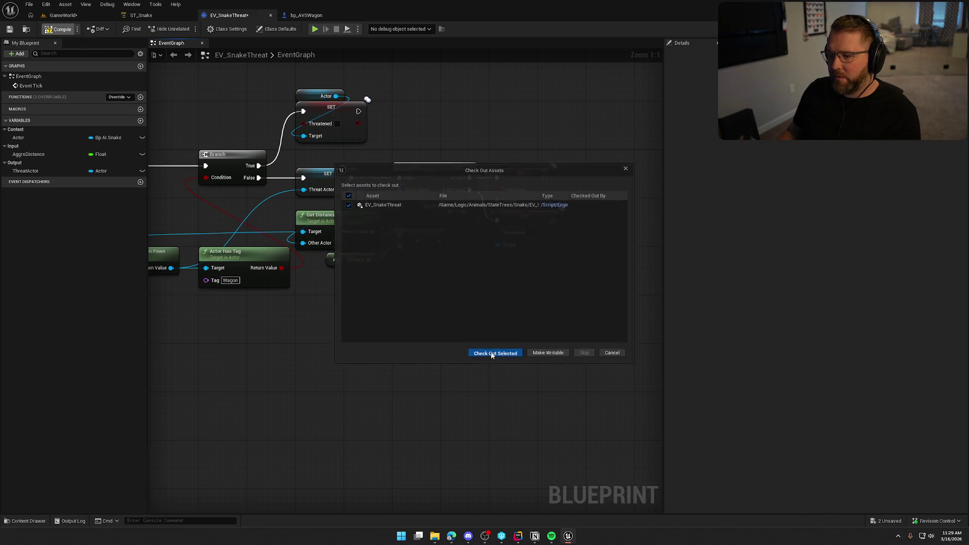
pyautogui.click(494, 353)
pyautogui.click(72, 17)
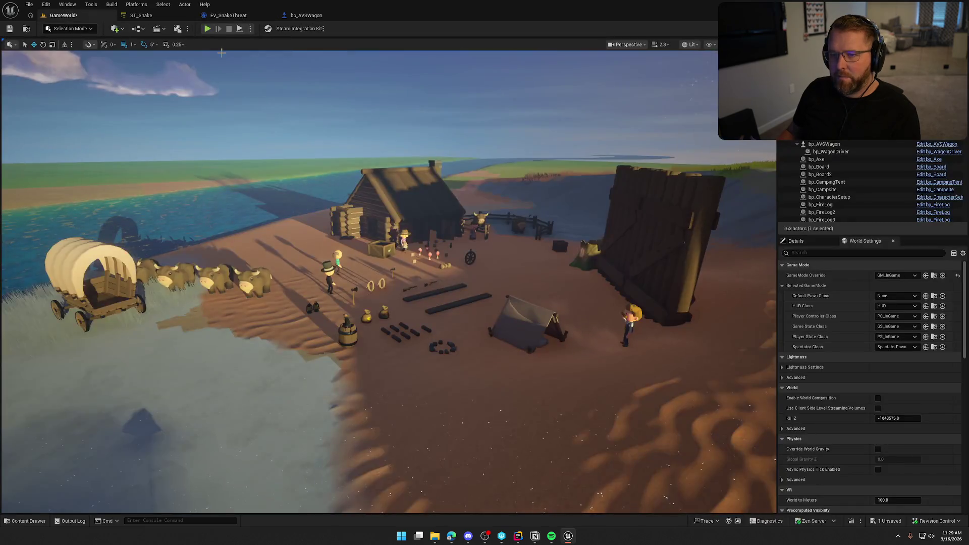
pyautogui.press('f')
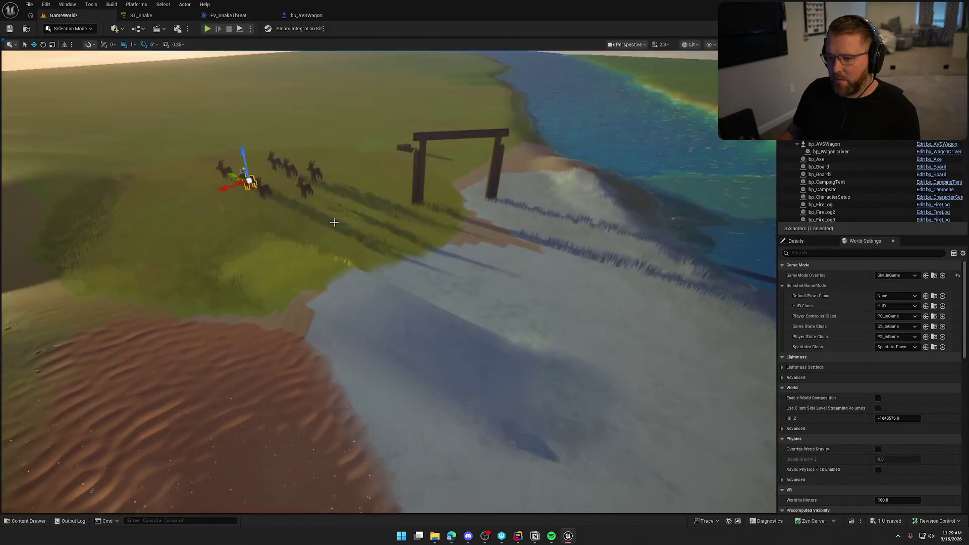
# Drag bp_AI_Snake from Logic > Animals into the level near the wagon
pyautogui.hotkey('ctrl', 'b')
pyautogui.click(34, 381)
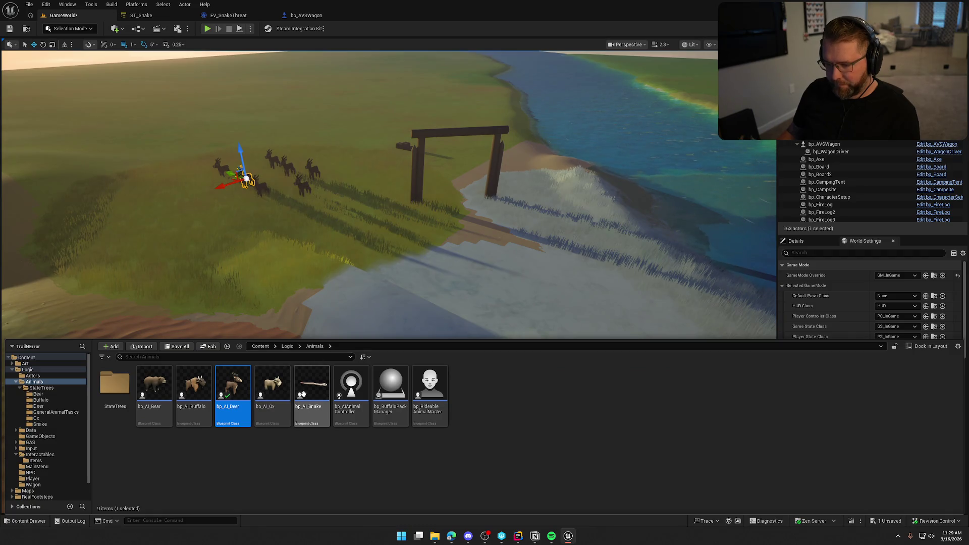
pyautogui.moveTo(312, 389); pyautogui.dragTo(308, 227)
# Start Play In Editor and walk the character across the sand toward the oxen
pyautogui.hotkey('alt', 'p')
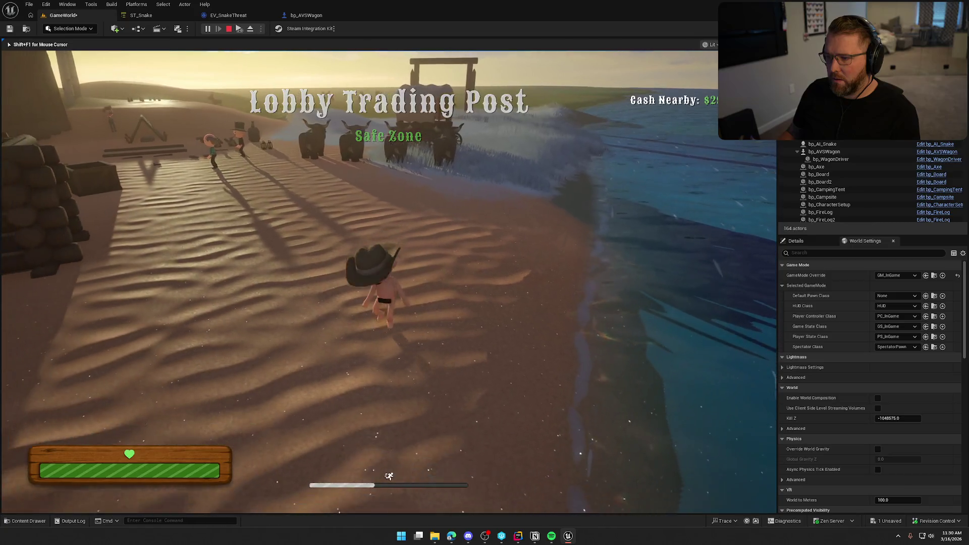
pyautogui.press('w')
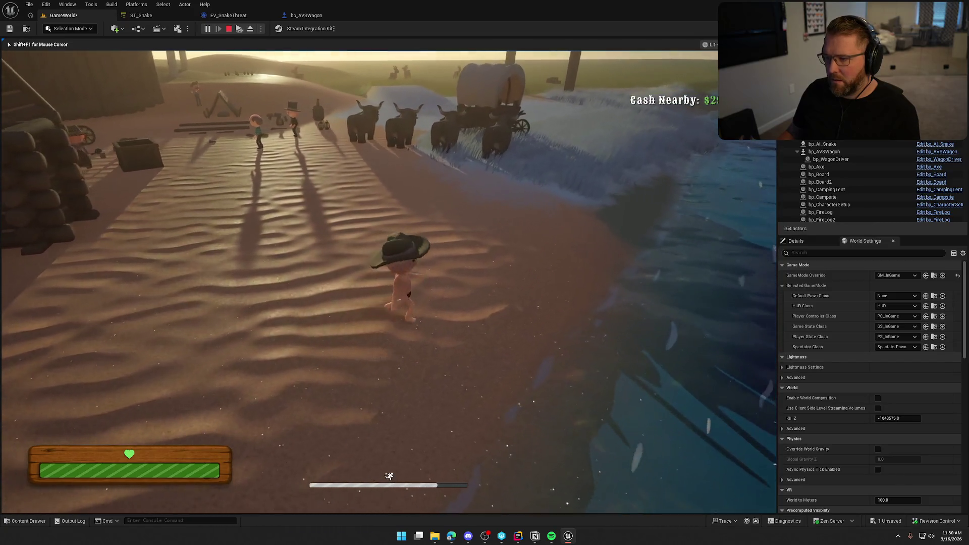
pyautogui.press('a')
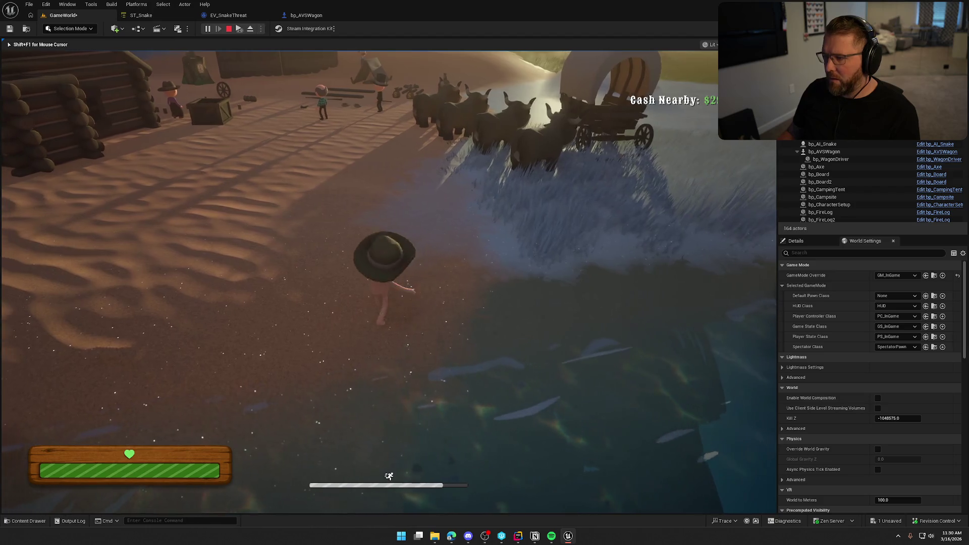
pyautogui.press('s')
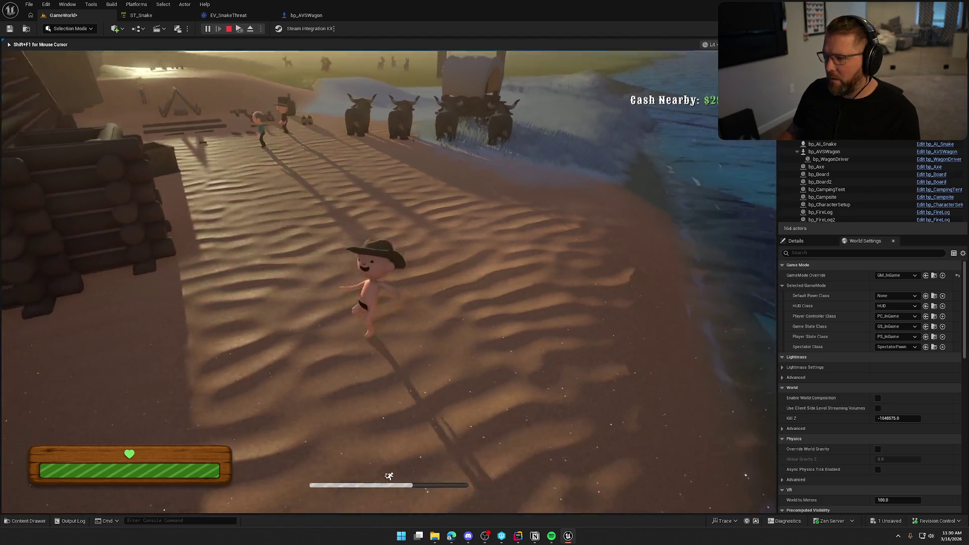
pyautogui.press('w')
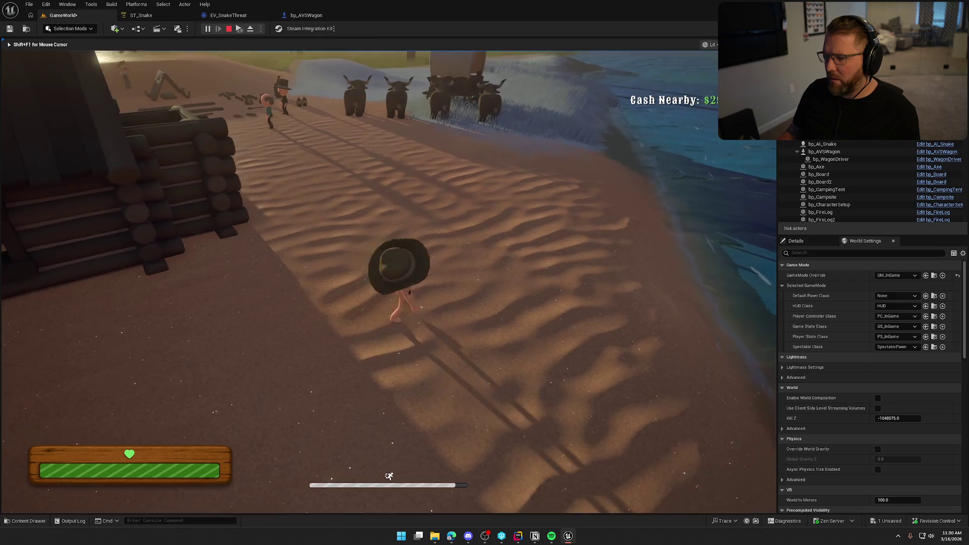
pyautogui.press('w')
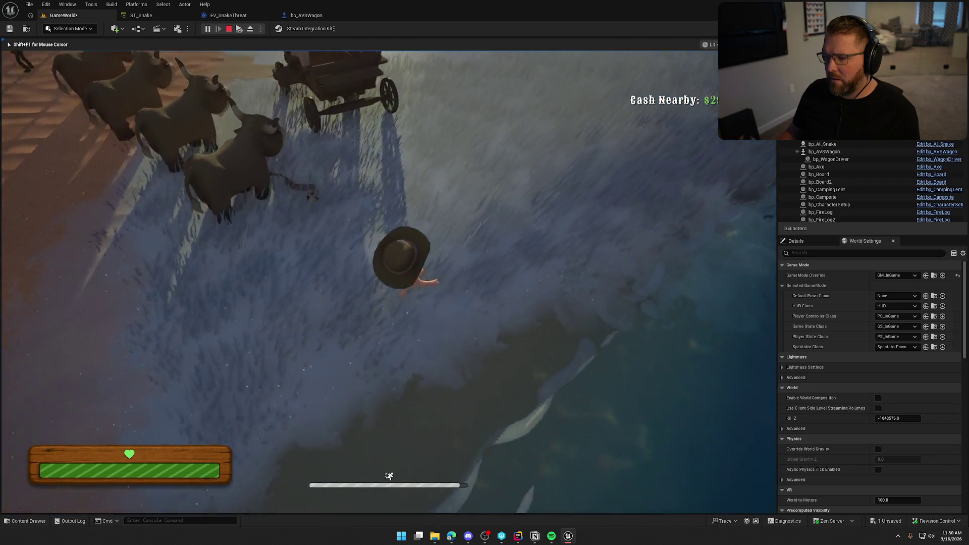
# Run the character out through the grass and back around beside the wagon and an ox
pyautogui.press('w')
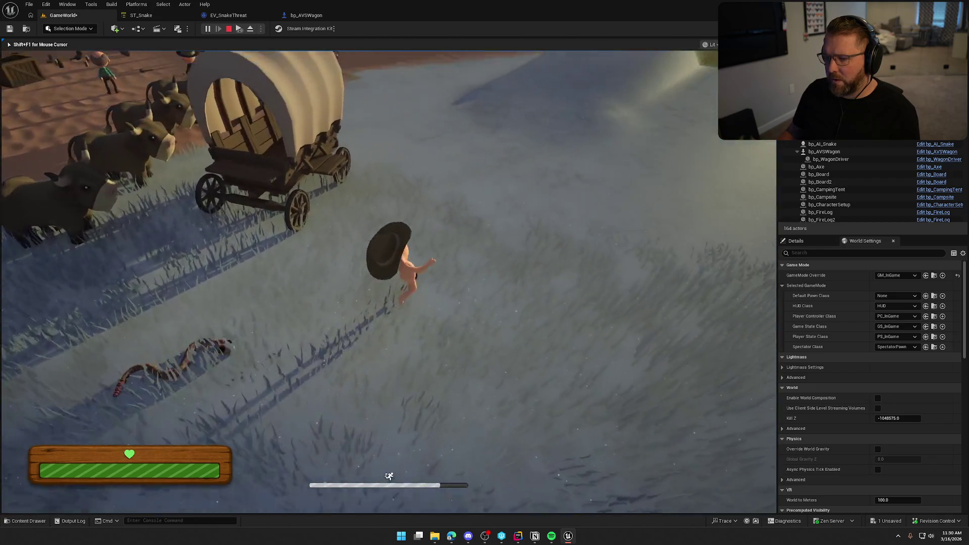
pyautogui.press('w')
pyautogui.press('s')
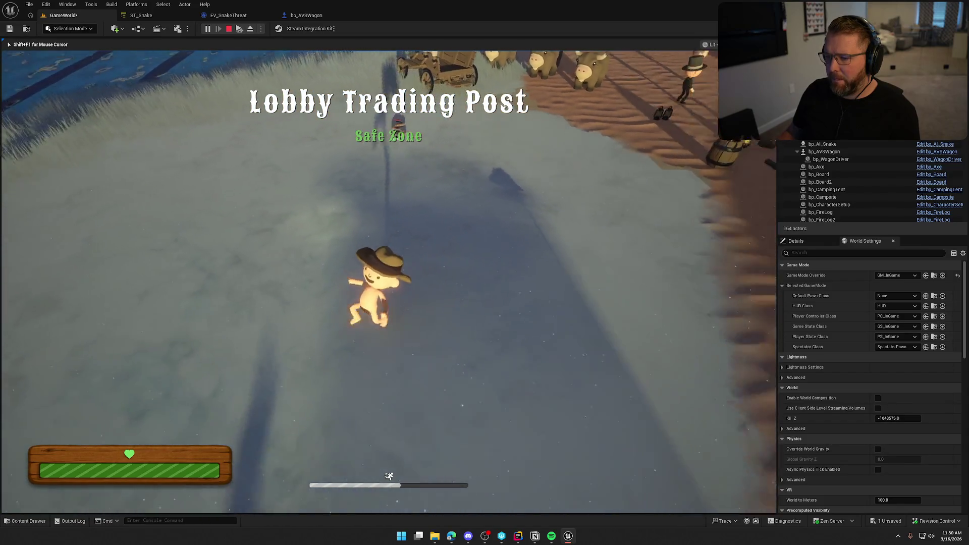
pyautogui.press('w')
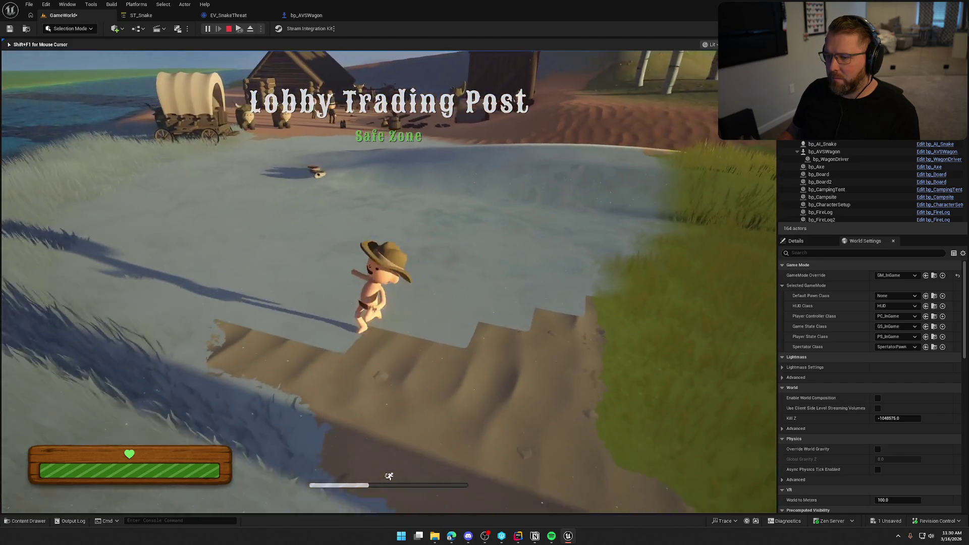
pyautogui.press('w')
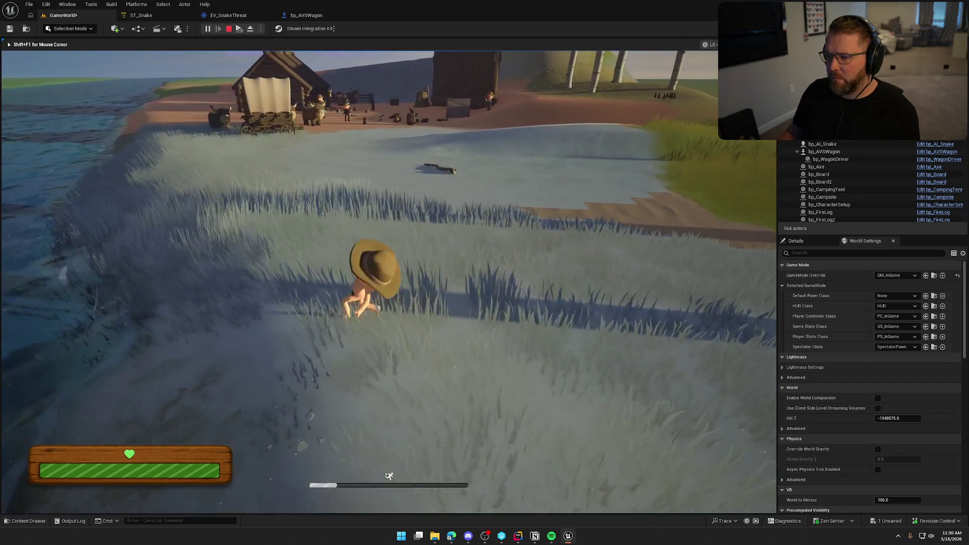
pyautogui.press('w')
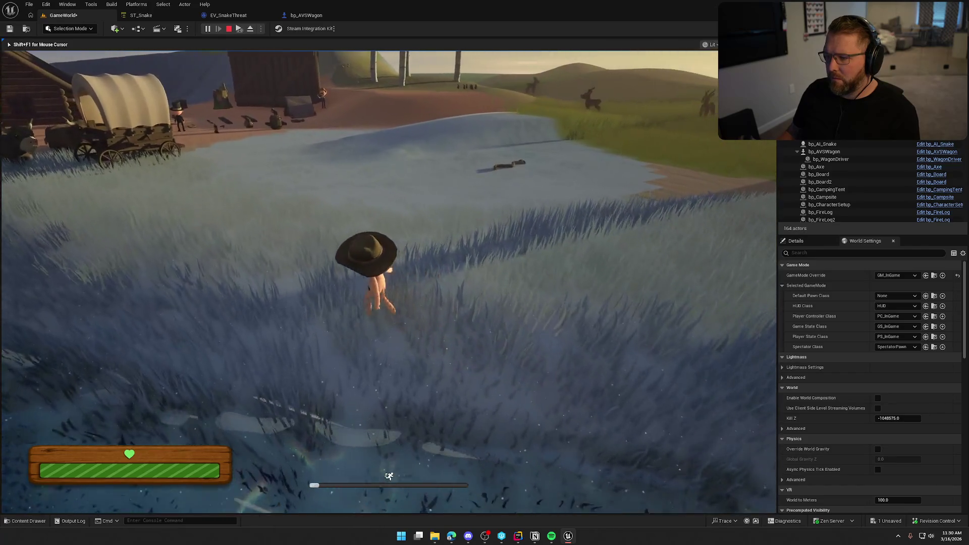
pyautogui.press('w')
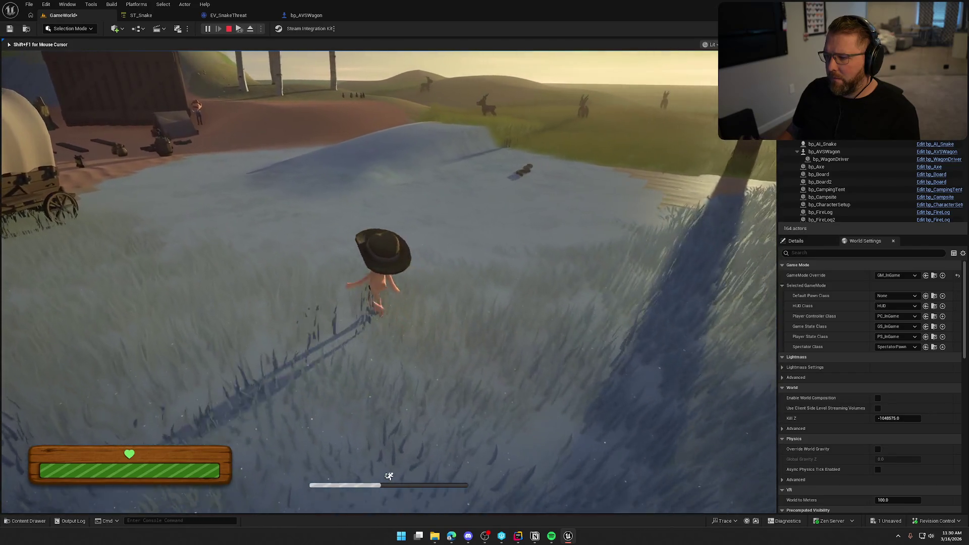
pyautogui.press('a')
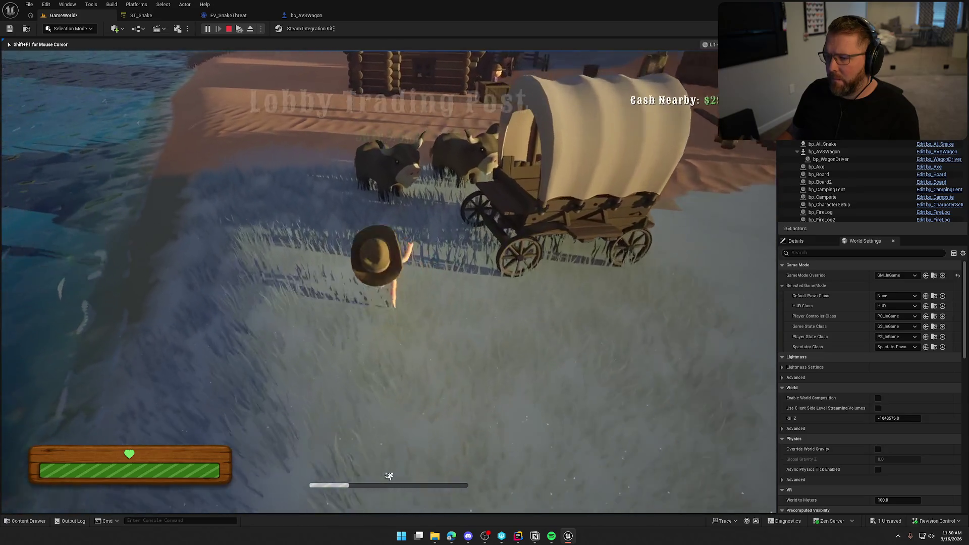
pyautogui.press('w')
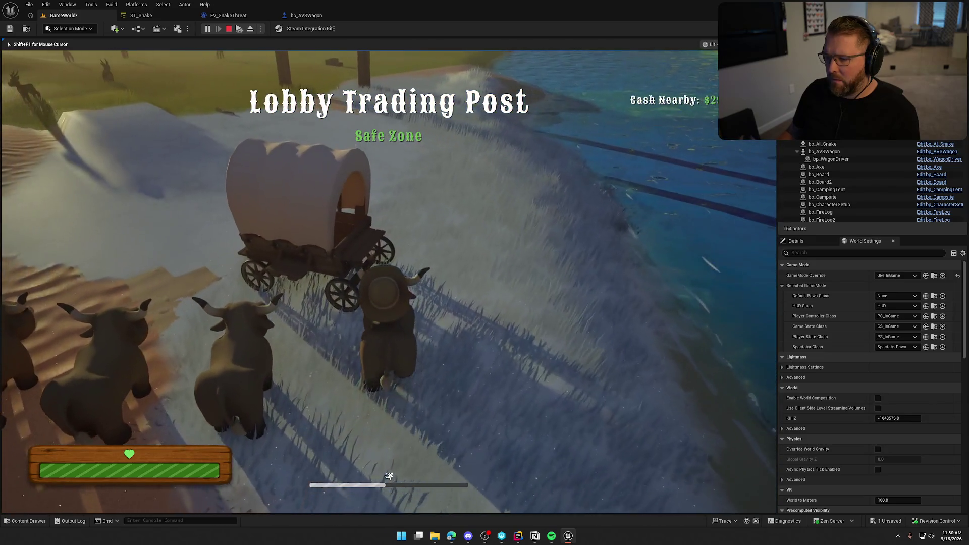
pyautogui.press('w')
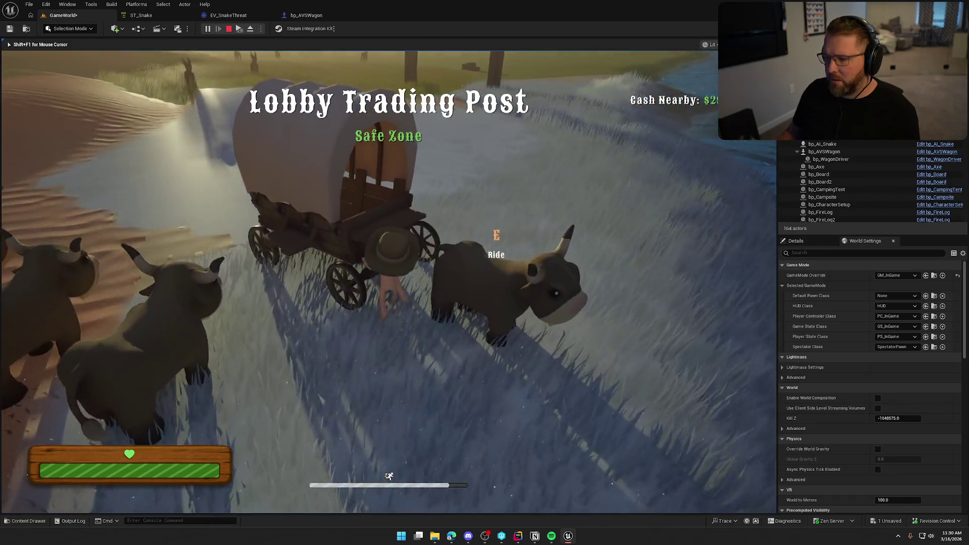
# Mount the wagon and drive it up the road past the snake
pyautogui.press('e')
pyautogui.press('w')
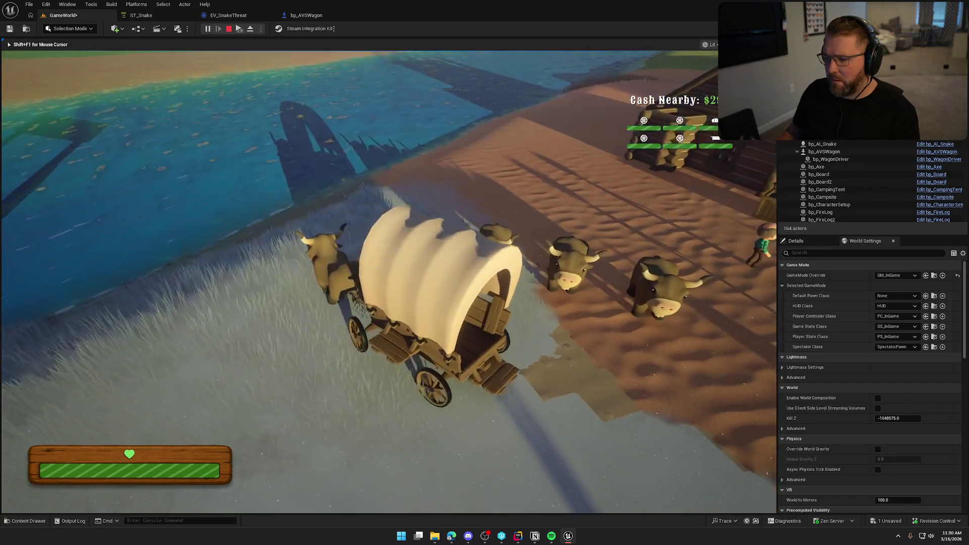
pyautogui.press('a')
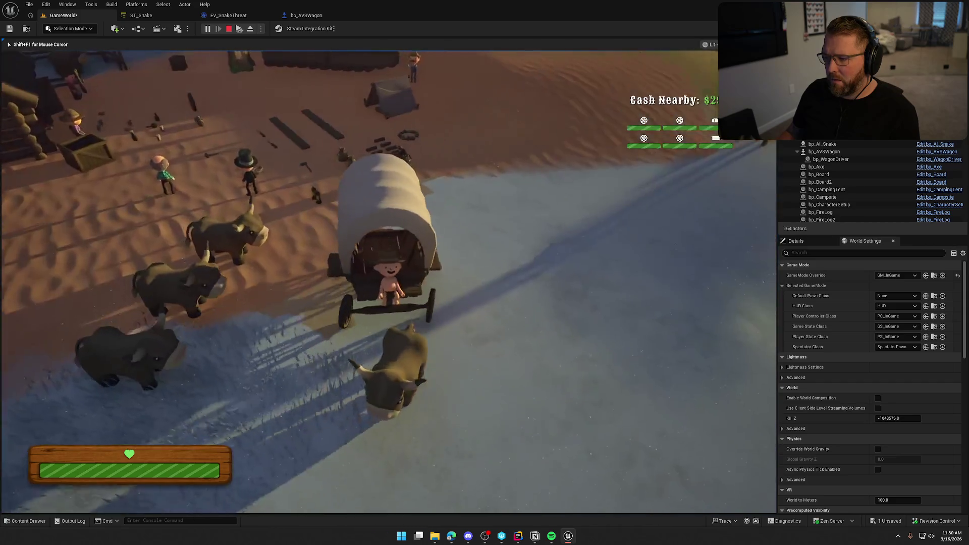
pyautogui.press('a')
pyautogui.press('w')
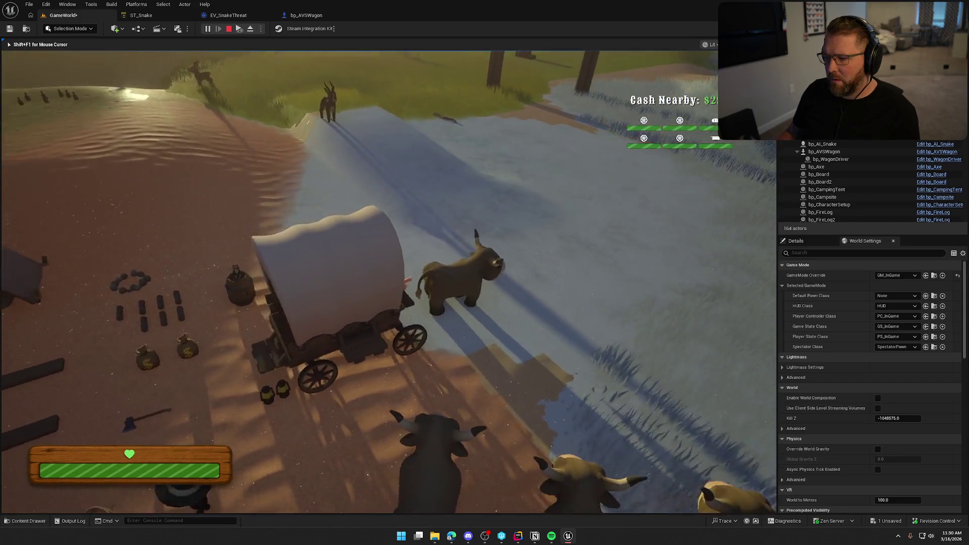
pyautogui.press('w')
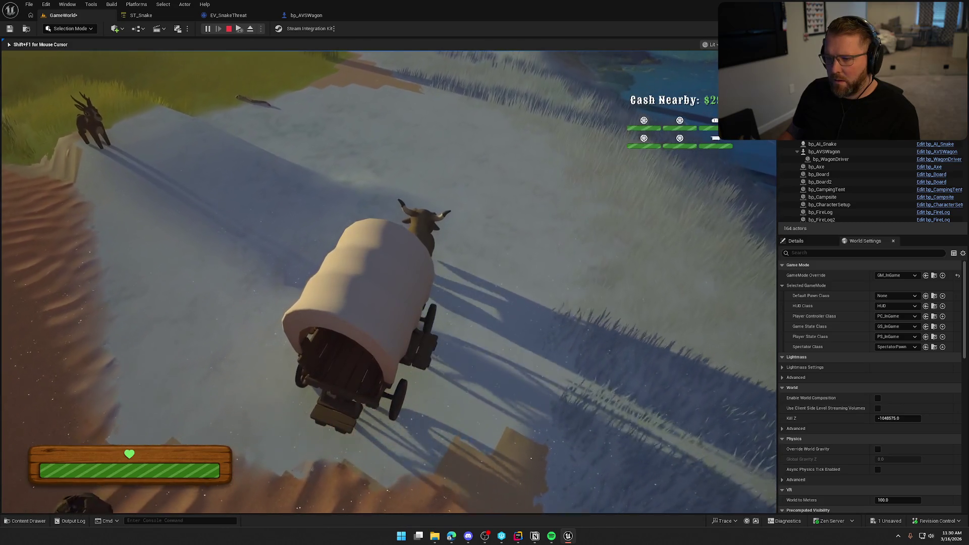
pyautogui.press('w')
pyautogui.press('w')
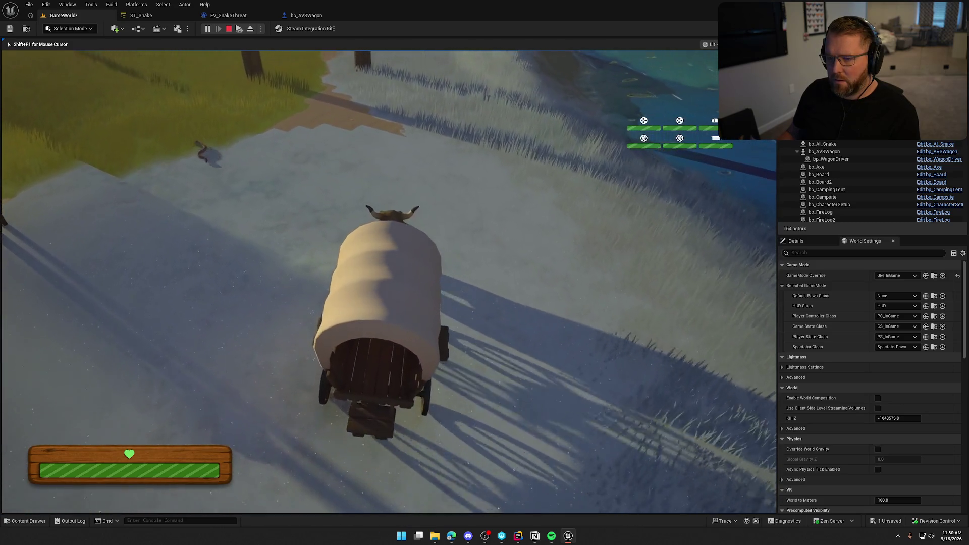
pyautogui.press('w')
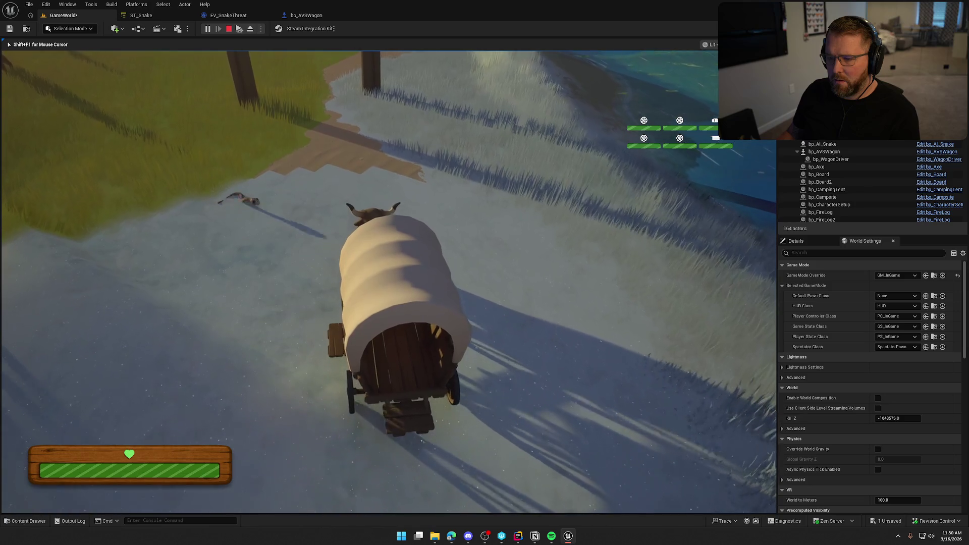
pyautogui.press('w')
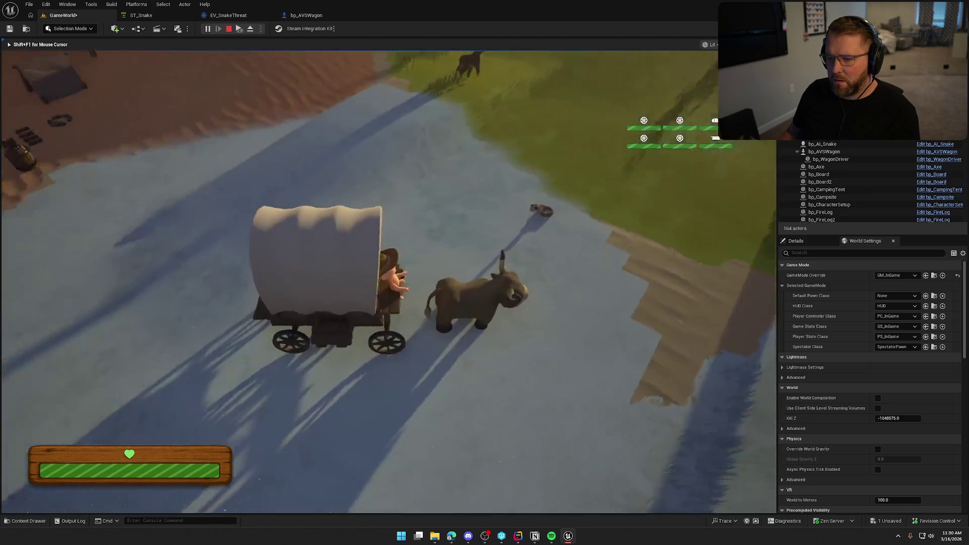
pyautogui.press('w')
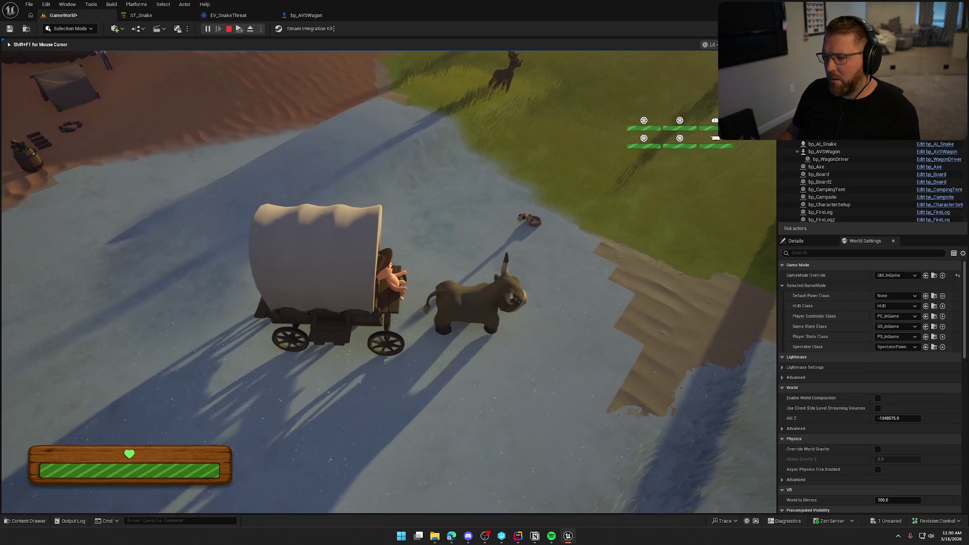
pyautogui.press('w')
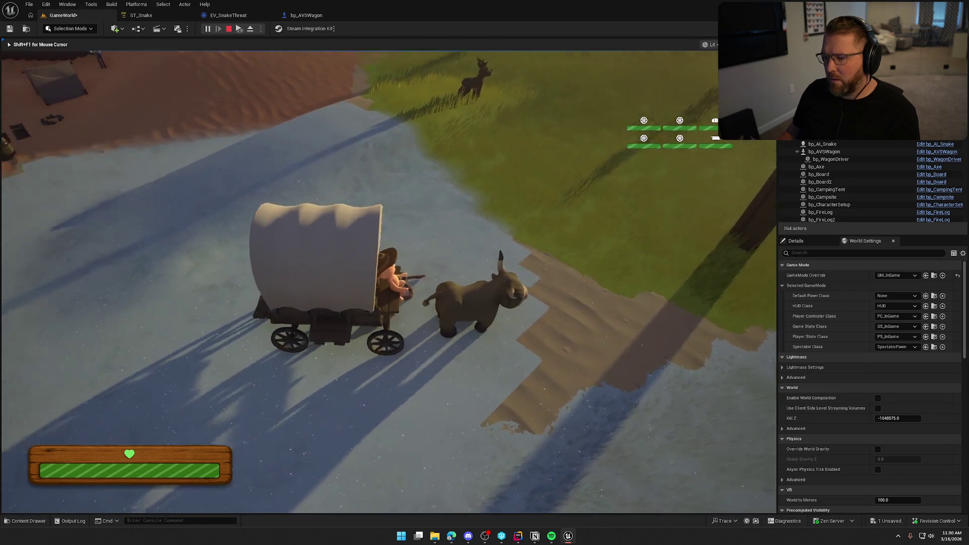
pyautogui.press('w')
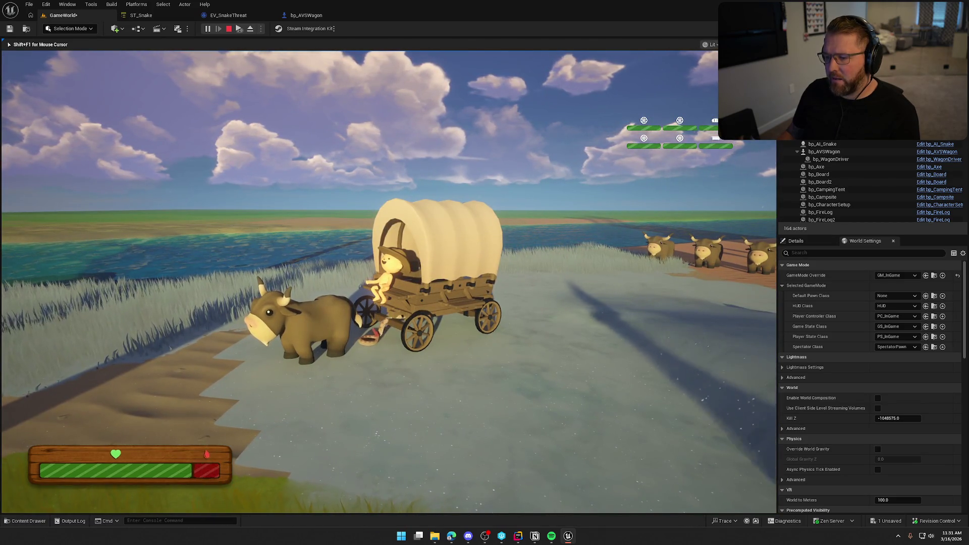
# Dismount and walk the character around the snake and into the camp
pyautogui.press('e')
pyautogui.press('w')
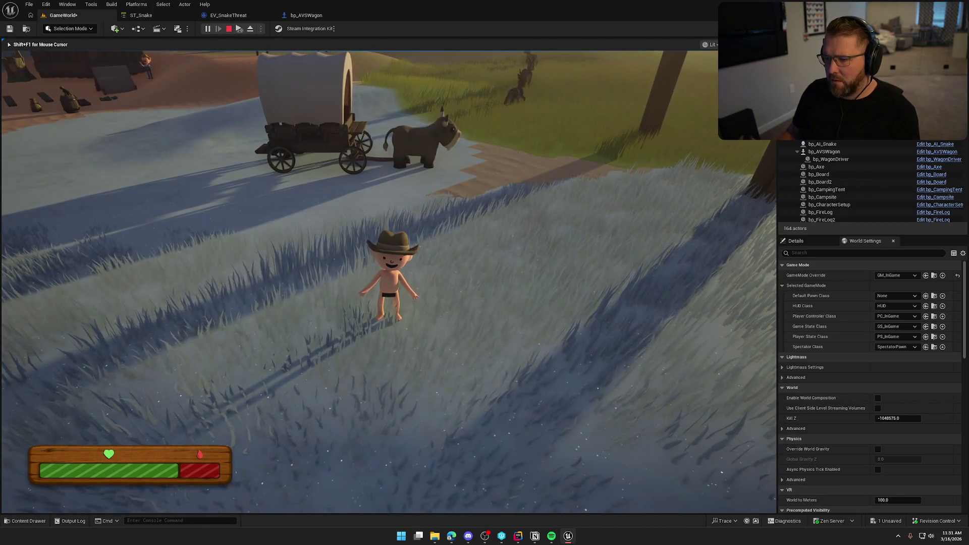
pyautogui.press('w')
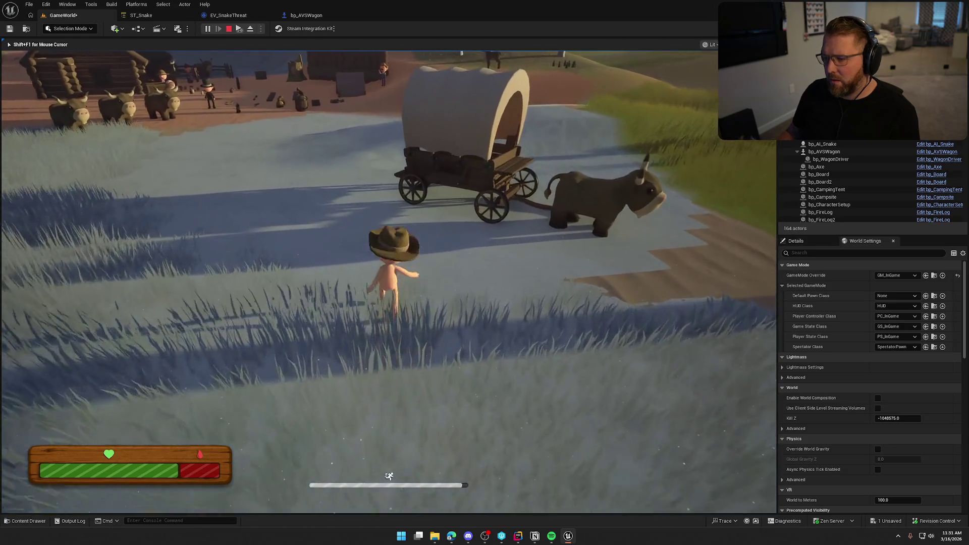
pyautogui.press('e')
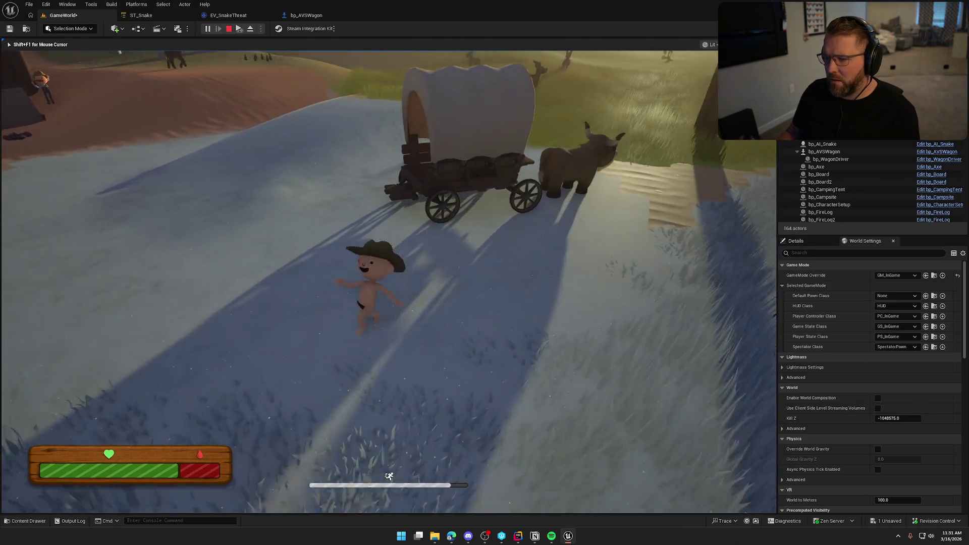
pyautogui.press('w')
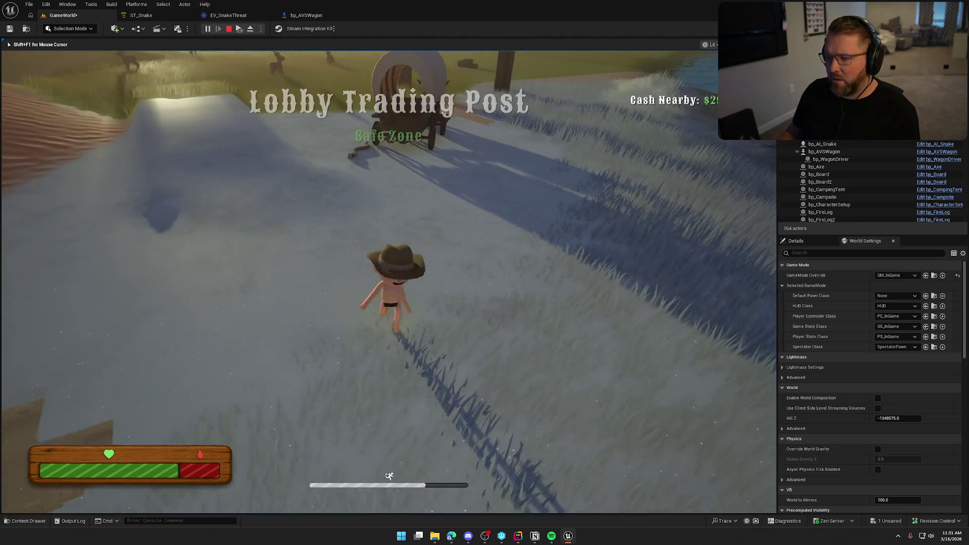
pyautogui.press('w')
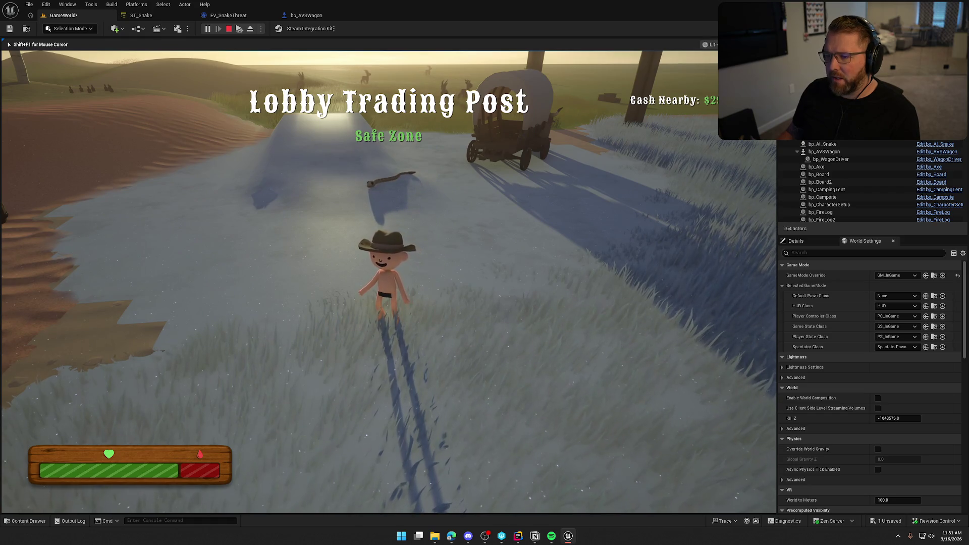
pyautogui.press('s')
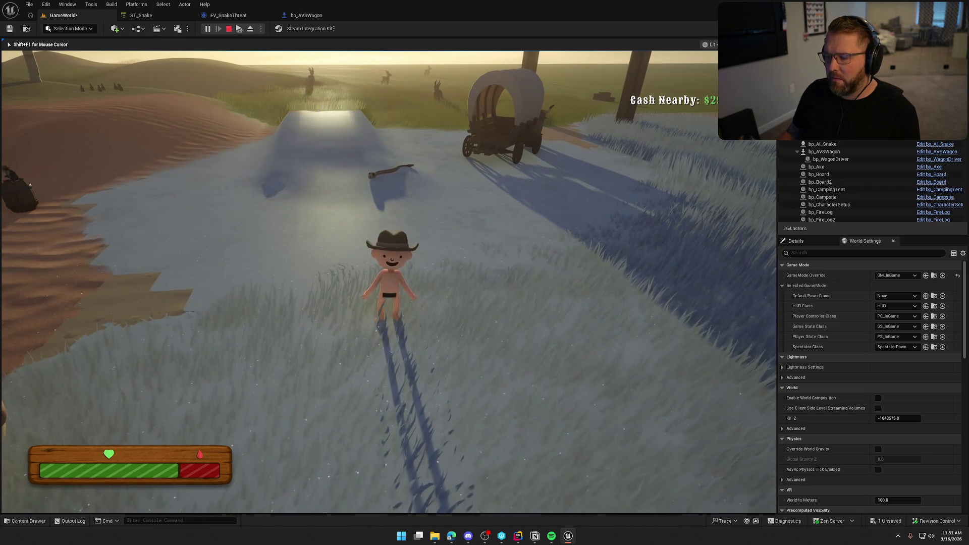
pyautogui.press('w')
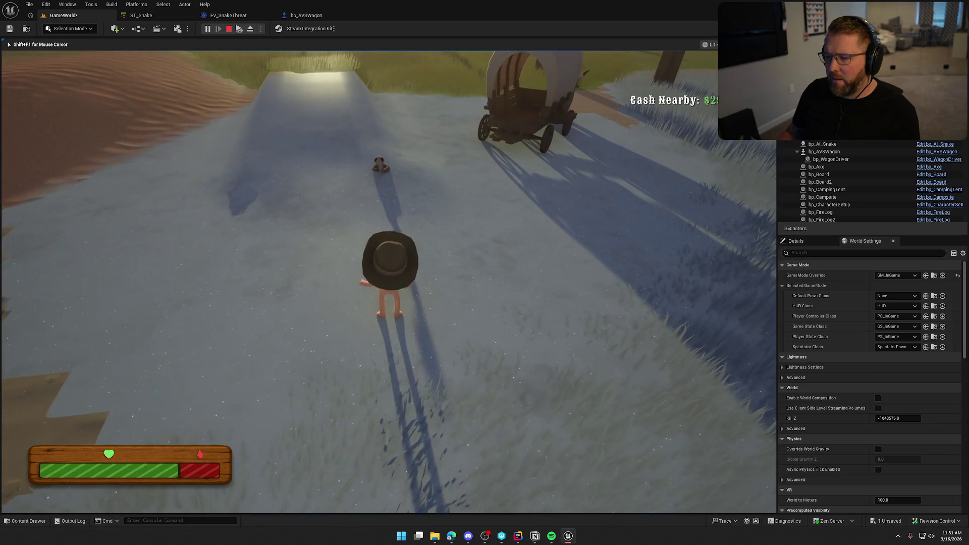
pyautogui.press('a')
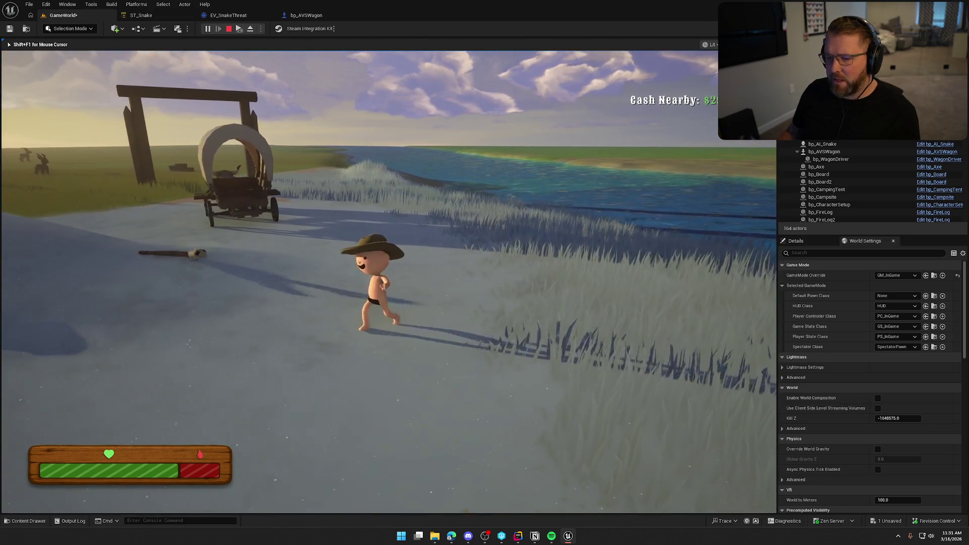
pyautogui.press('s')
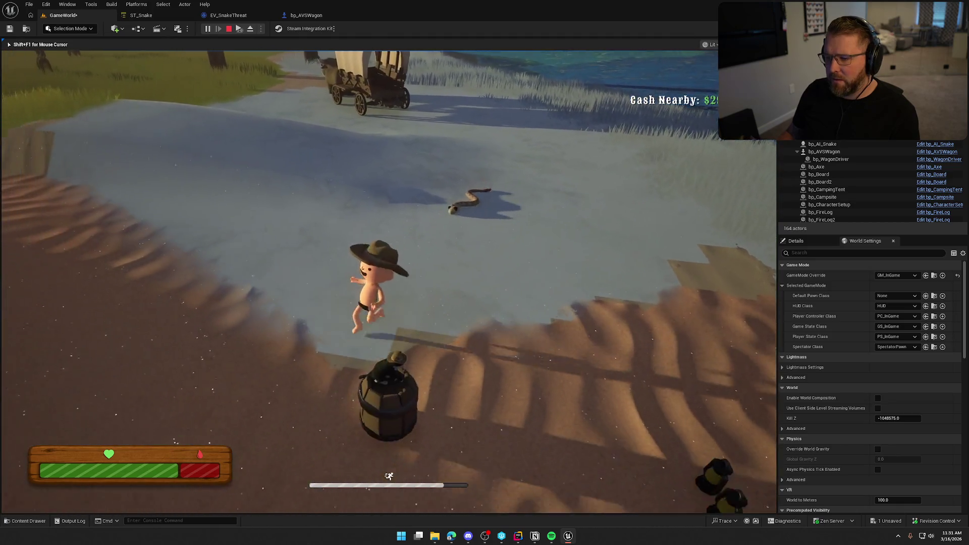
pyautogui.press('w')
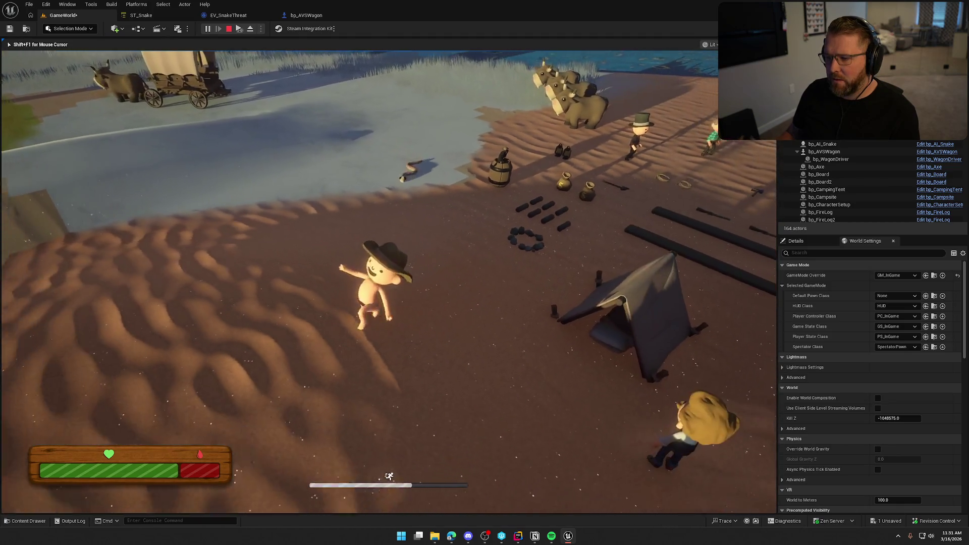
pyautogui.press('w')
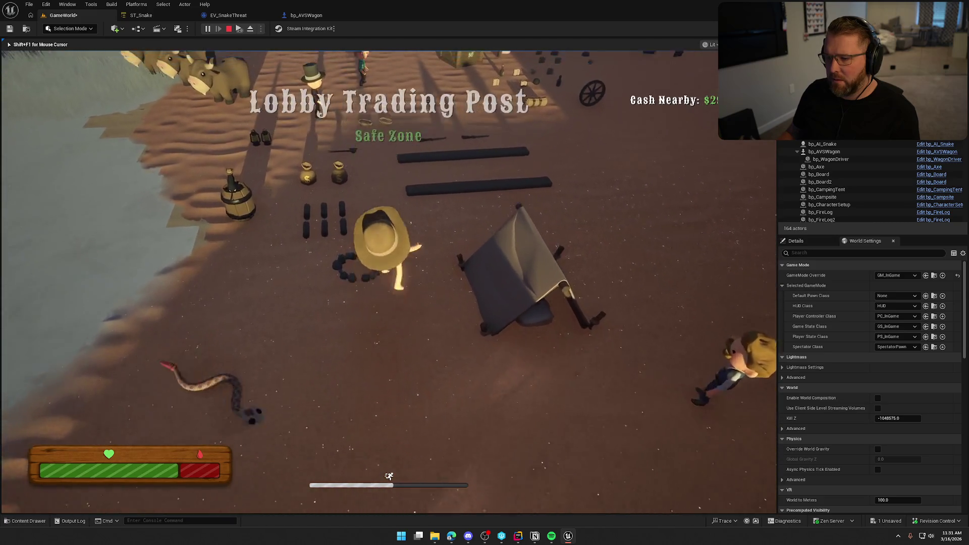
# Pick up the axe, kill the snake with it, stop play and return to EV_SnakeThreat
pyautogui.press('e')
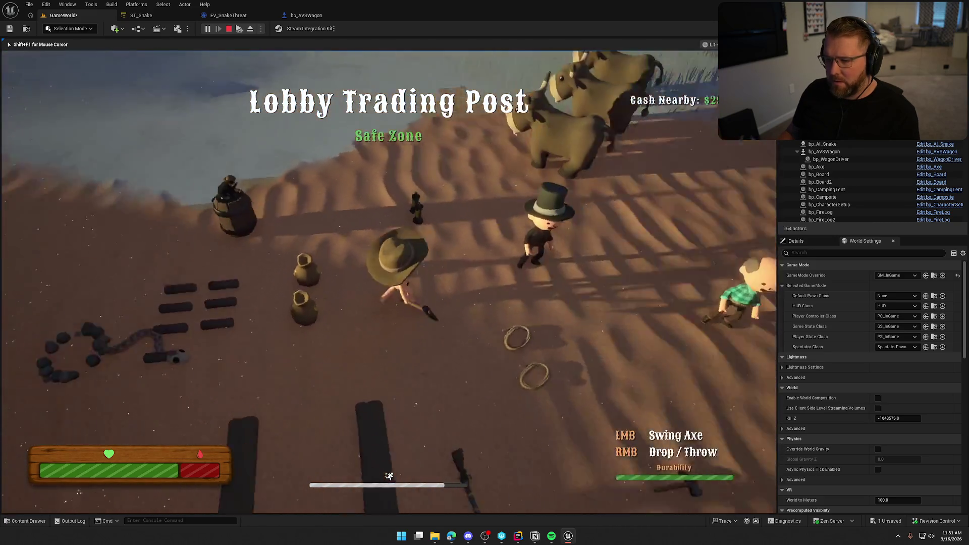
pyautogui.press('w')
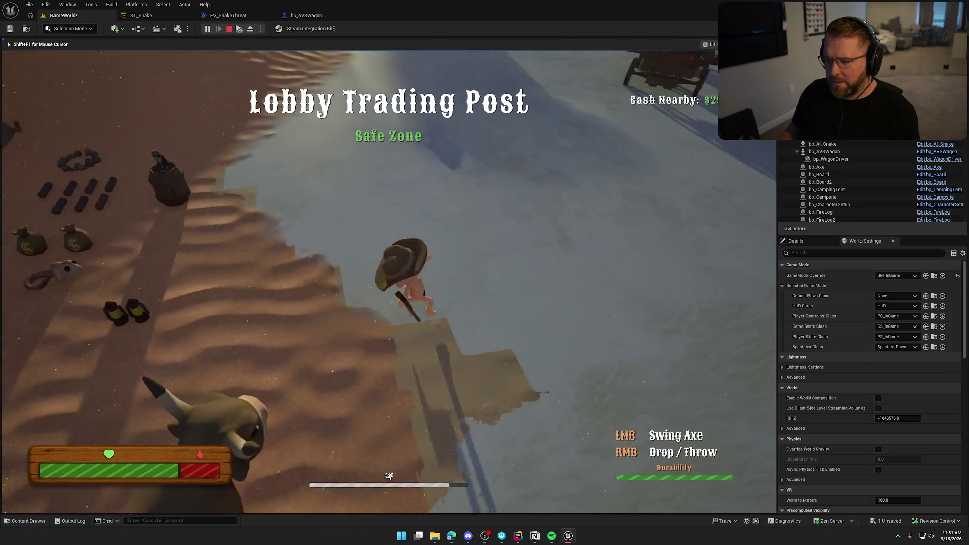
pyautogui.press('w')
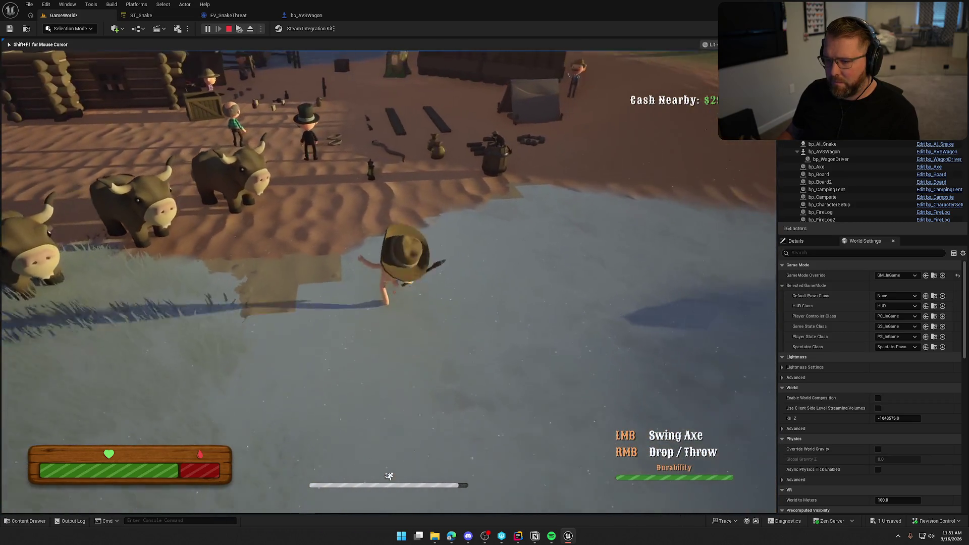
pyautogui.press('s')
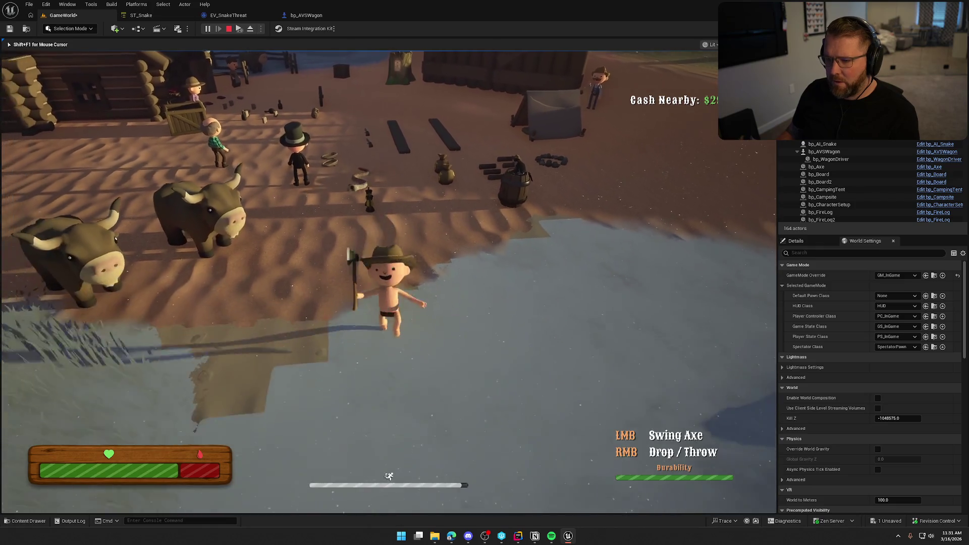
pyautogui.press('w')
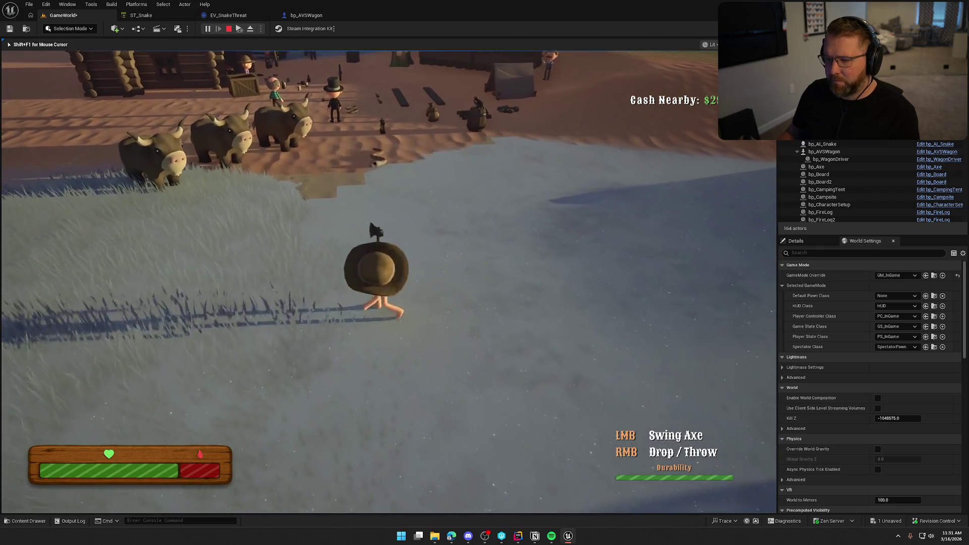
pyautogui.press('w')
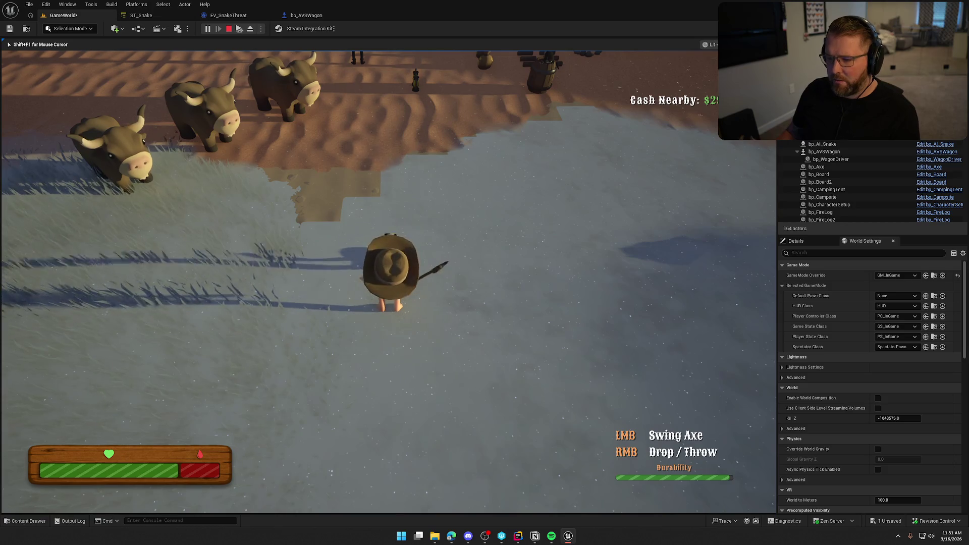
pyautogui.press('w')
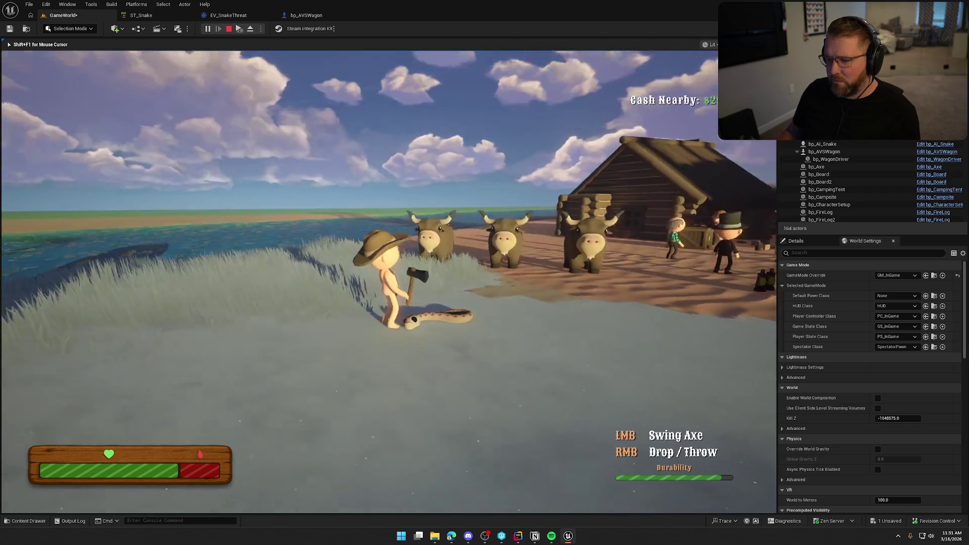
pyautogui.click(388, 281)
pyautogui.press('w')
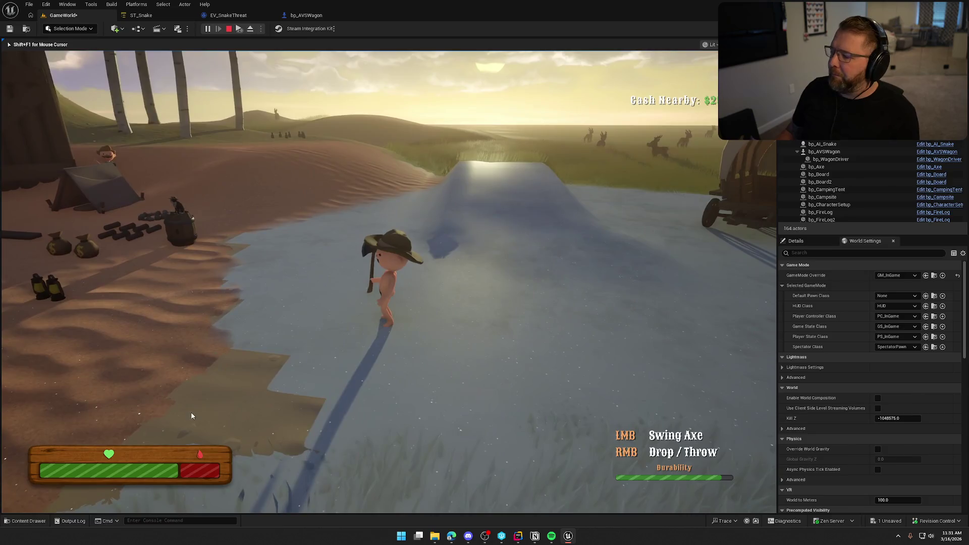
pyautogui.press('Escape')
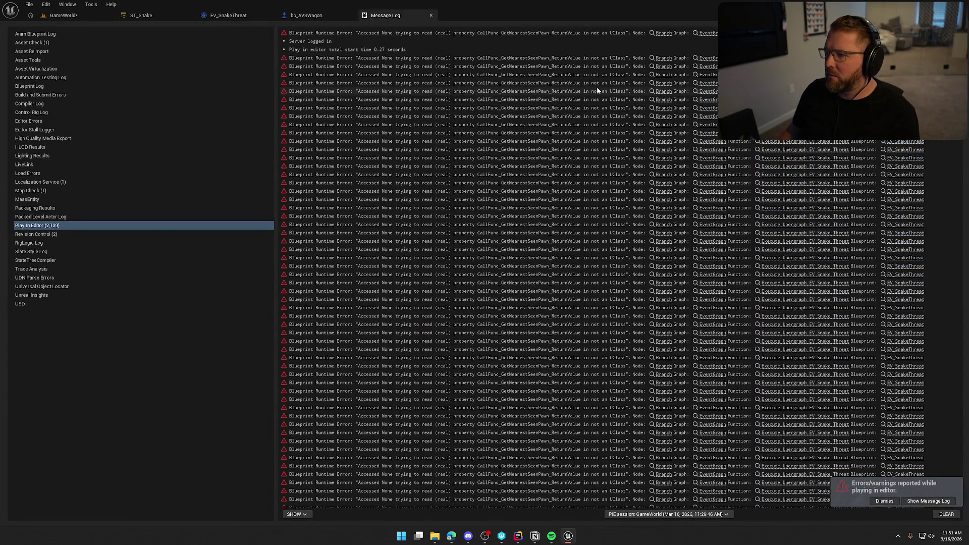
pyautogui.click(664, 58)
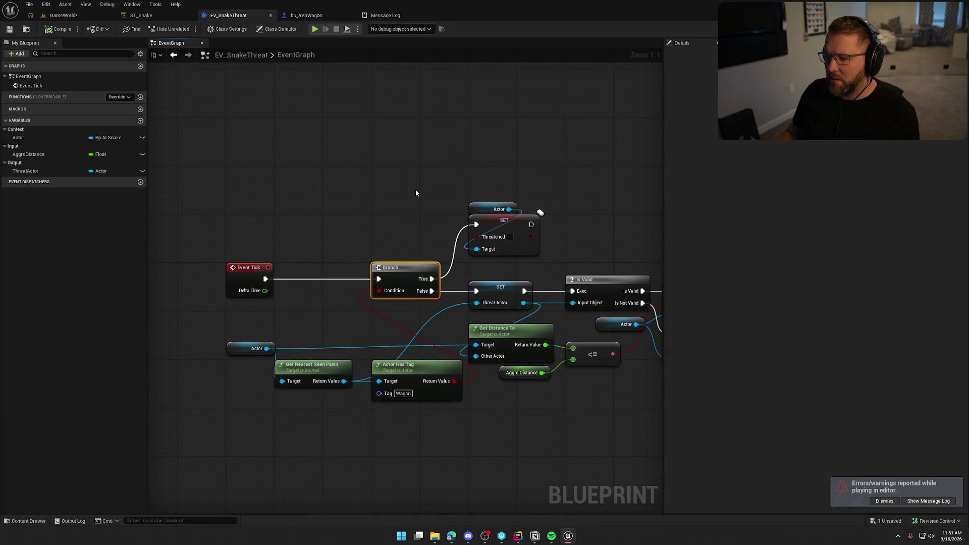
# Move Get Nearest Seen Pawn up and Actor Has Tag left to make room
pyautogui.moveTo(415, 191); pyautogui.dragTo(381, 109)
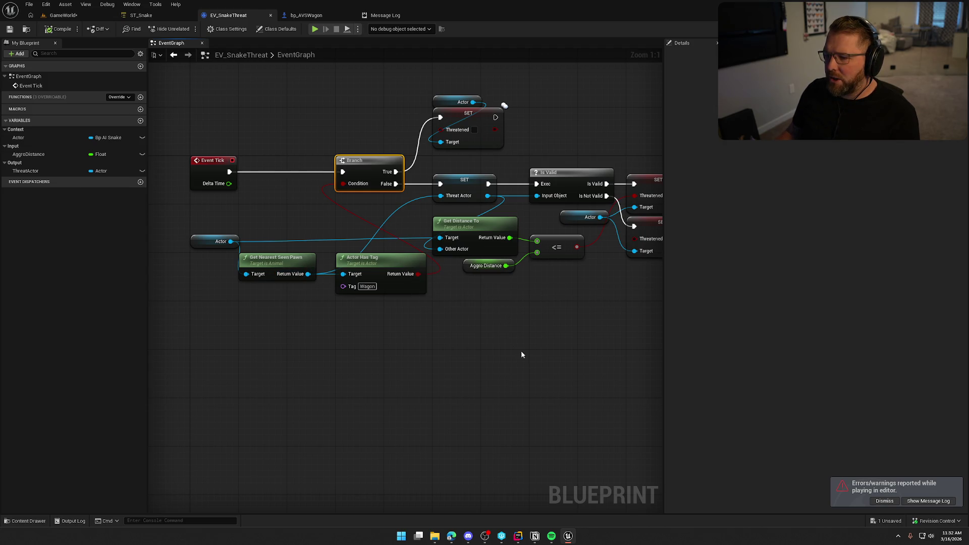
pyautogui.moveTo(280, 269); pyautogui.dragTo(285, 218)
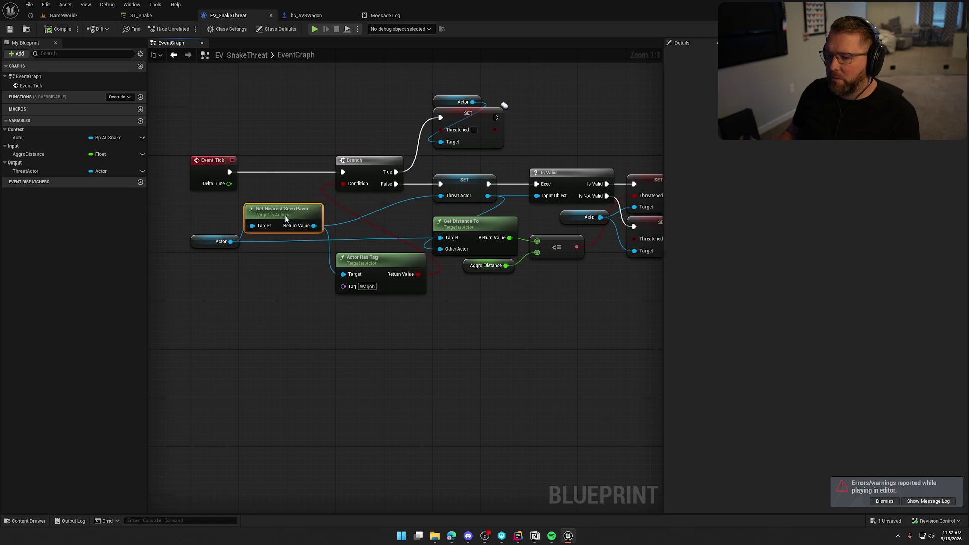
pyautogui.click(299, 291)
pyautogui.moveTo(299, 292); pyautogui.dragTo(270, 314)
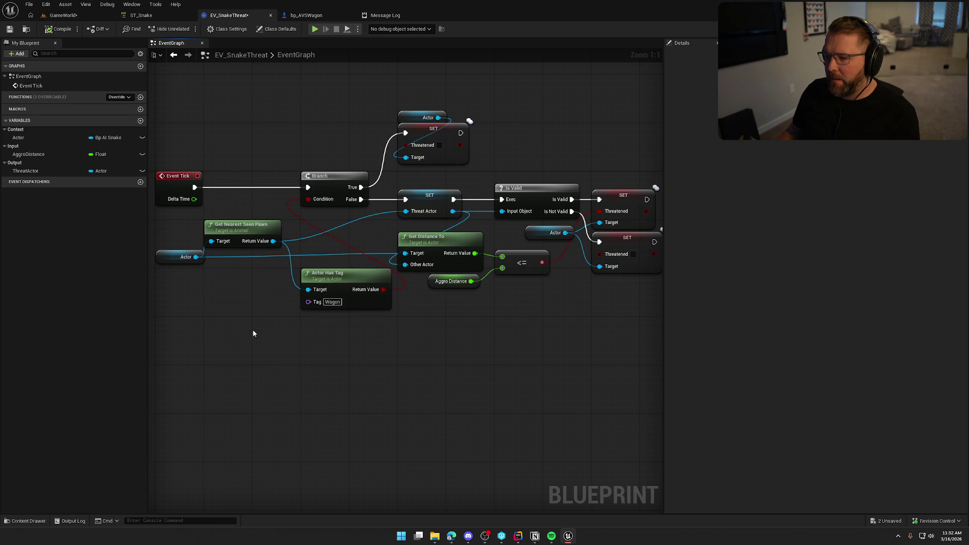
pyautogui.moveTo(367, 296); pyautogui.dragTo(305, 283)
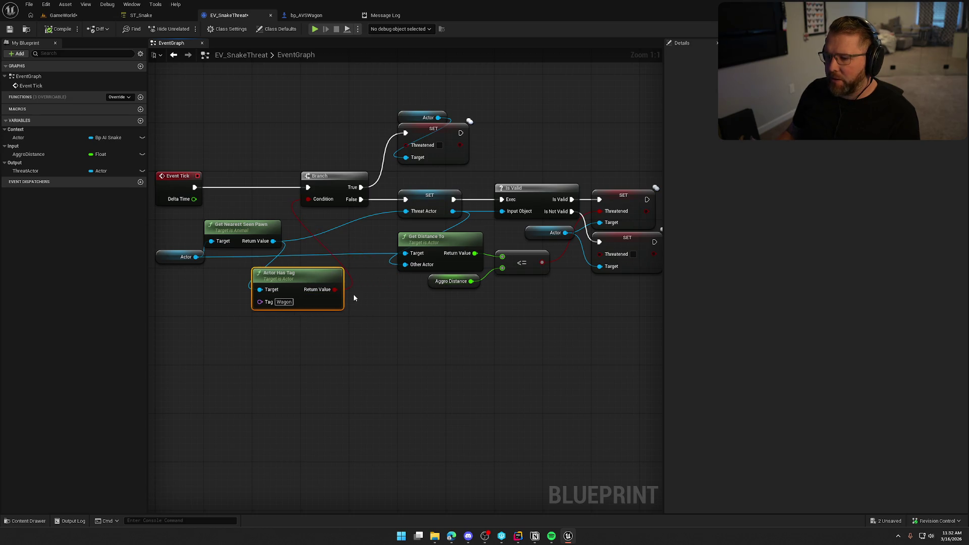
pyautogui.moveTo(292, 318); pyautogui.dragTo(359, 380)
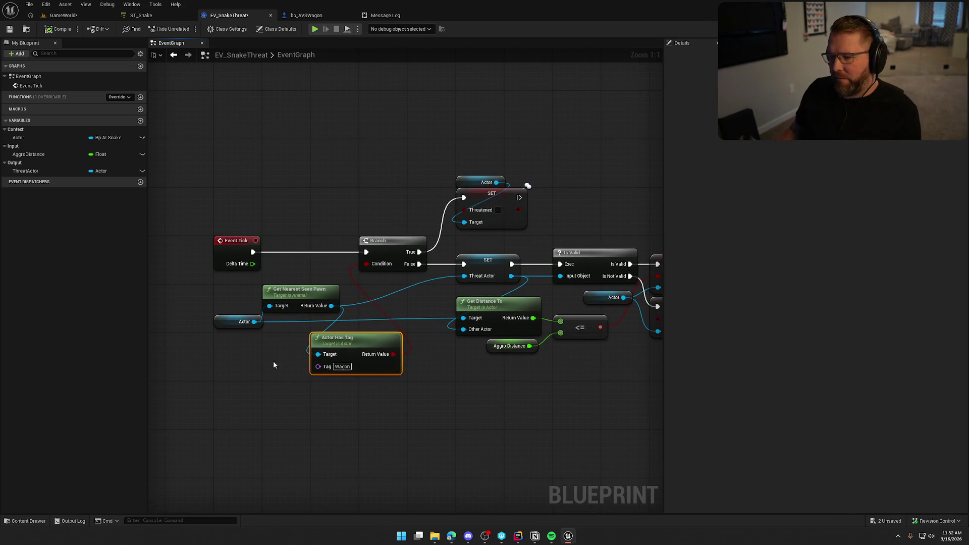
# Add an Is Valid check from Get Nearest Seen Pawn's Return Value
pyautogui.moveTo(331, 305); pyautogui.dragTo(295, 209)
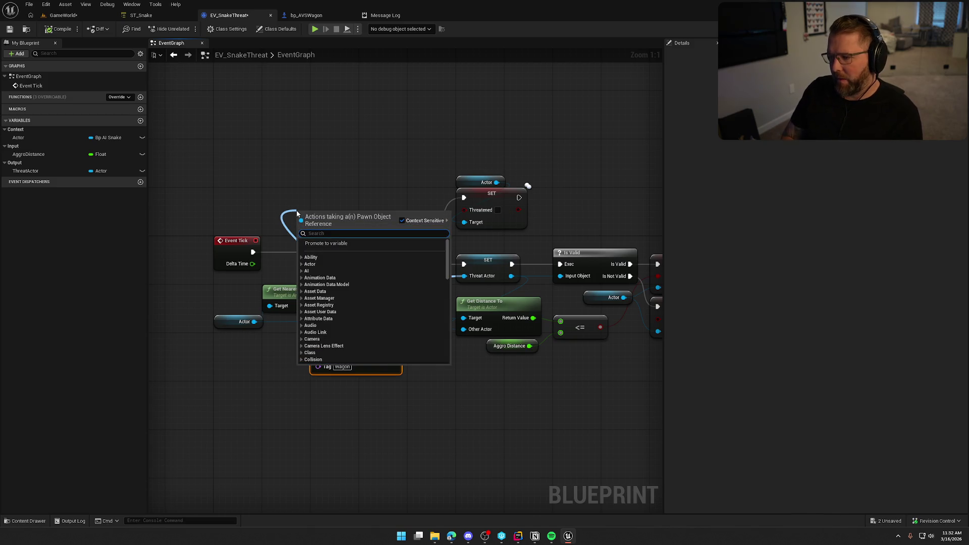
pyautogui.write('is va')
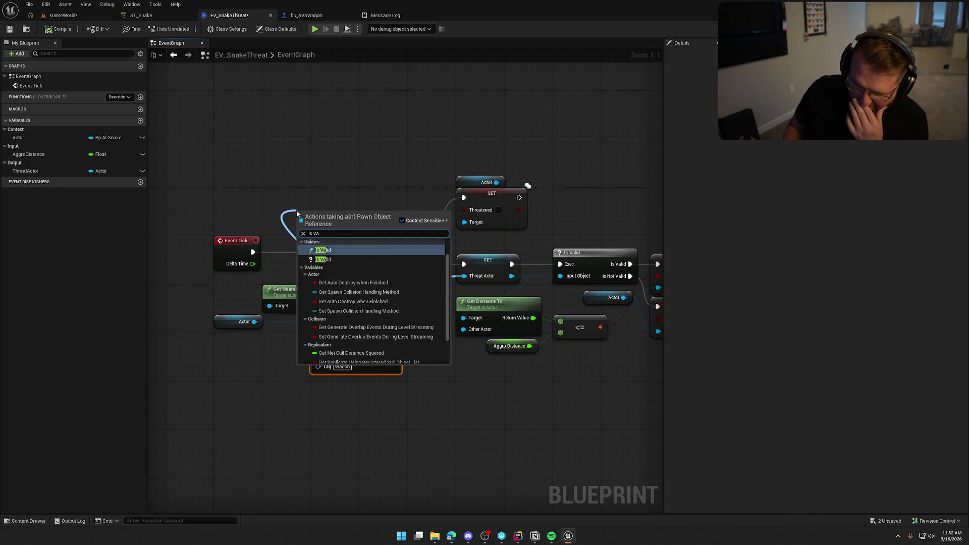
pyautogui.press('Down')
pyautogui.press('Up')
pyautogui.press('Return')
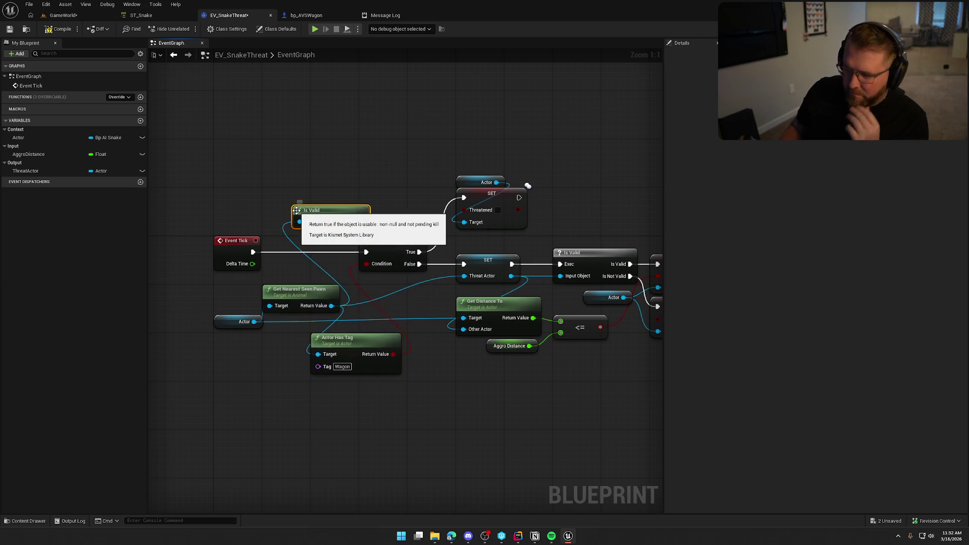
# Stack Is Valid directly above Actor Has Tag and start wiring its result onward
pyautogui.moveTo(335, 209); pyautogui.dragTo(307, 263)
pyautogui.moveTo(323, 302); pyautogui.dragTo(289, 264)
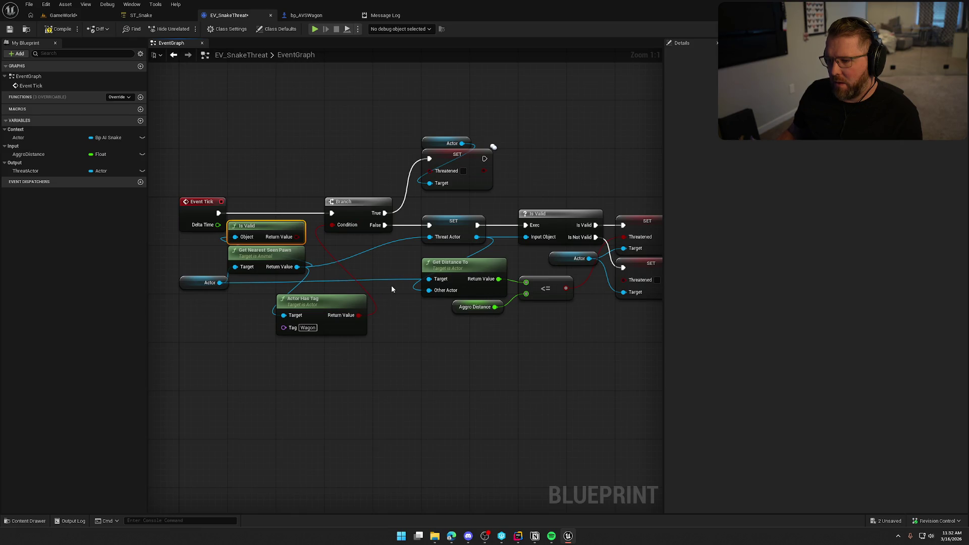
pyautogui.moveTo(287, 228); pyautogui.dragTo(290, 306)
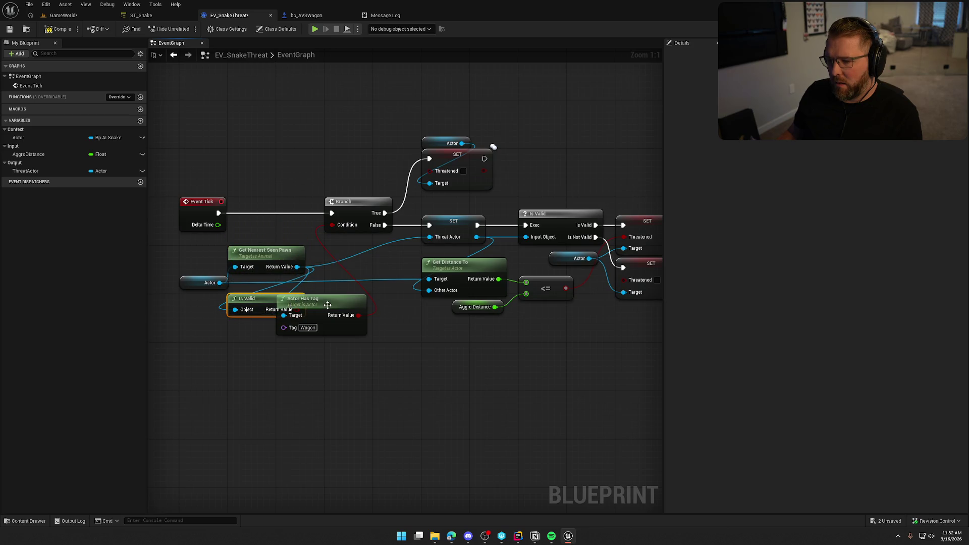
pyautogui.moveTo(327, 305); pyautogui.dragTo(278, 326)
pyautogui.moveTo(327, 349); pyautogui.dragTo(345, 284)
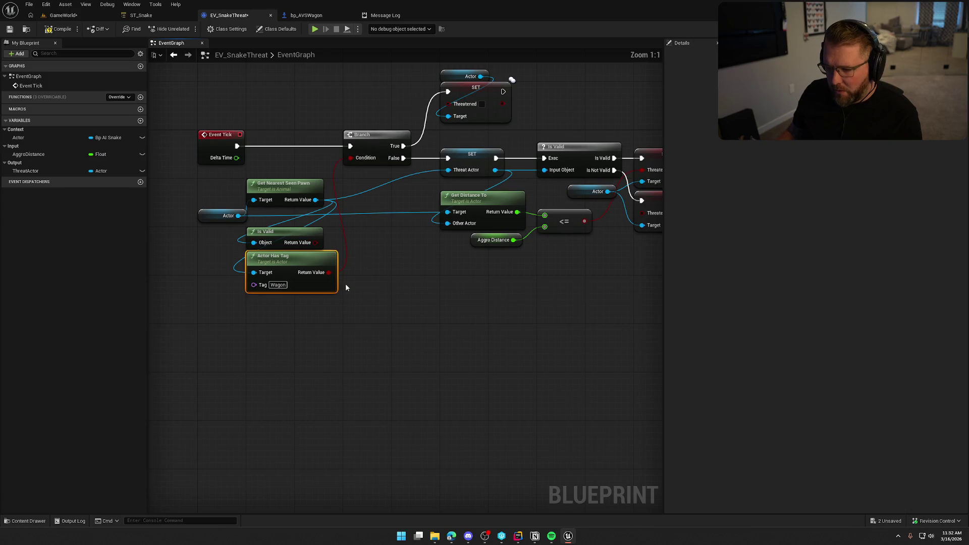
pyautogui.moveTo(317, 242); pyautogui.dragTo(386, 243)
pyautogui.write('not')
# Add a NOT and an OR node and wire the Actor Has Tag result into the OR node
pyautogui.press('Return')
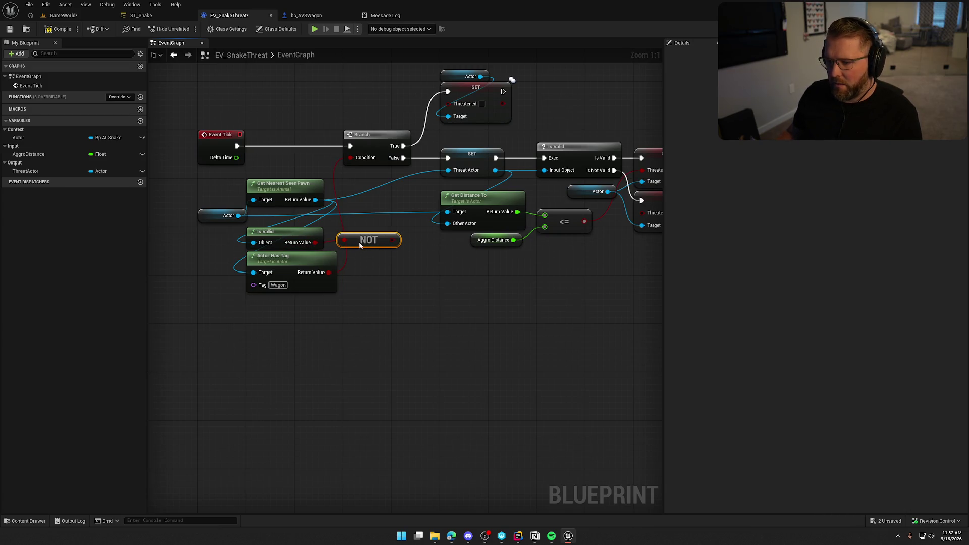
pyautogui.rightClick(400, 252)
pyautogui.write('or')
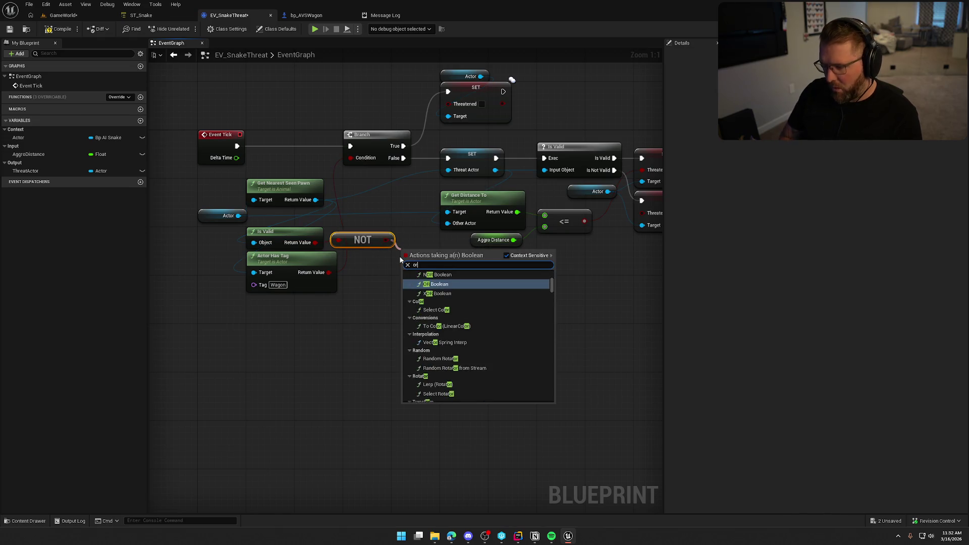
pyautogui.press('Return')
pyautogui.moveTo(330, 272)
pyautogui.mouseDown()
pyautogui.moveTo(410, 263)
pyautogui.moveTo(349, 157)
pyautogui.mouseUp()
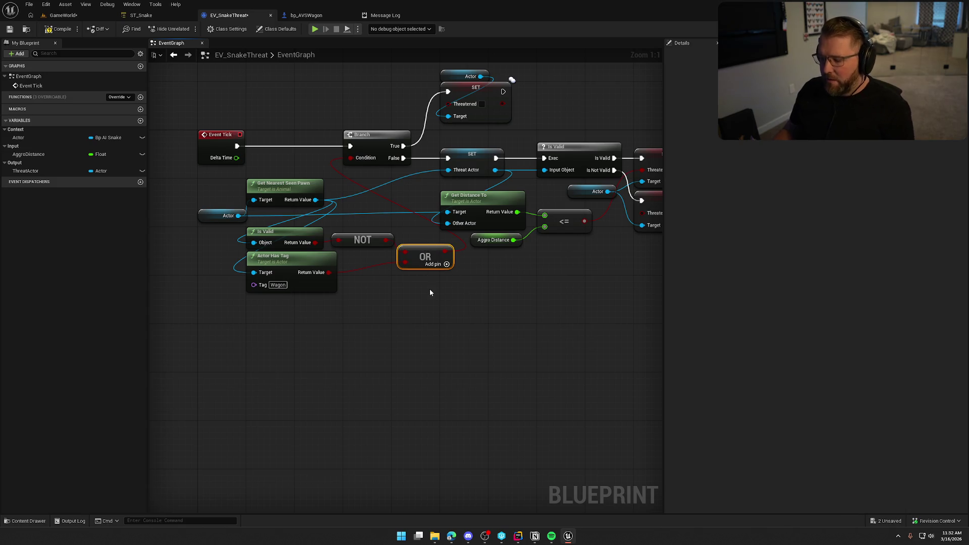
# Delete the OR, NOT and old Is Valid nodes and feed Actor Has Tag straight into the Branch condition
pyautogui.press('Delete')
pyautogui.click(364, 240)
pyautogui.press('Delete')
pyautogui.click(291, 233)
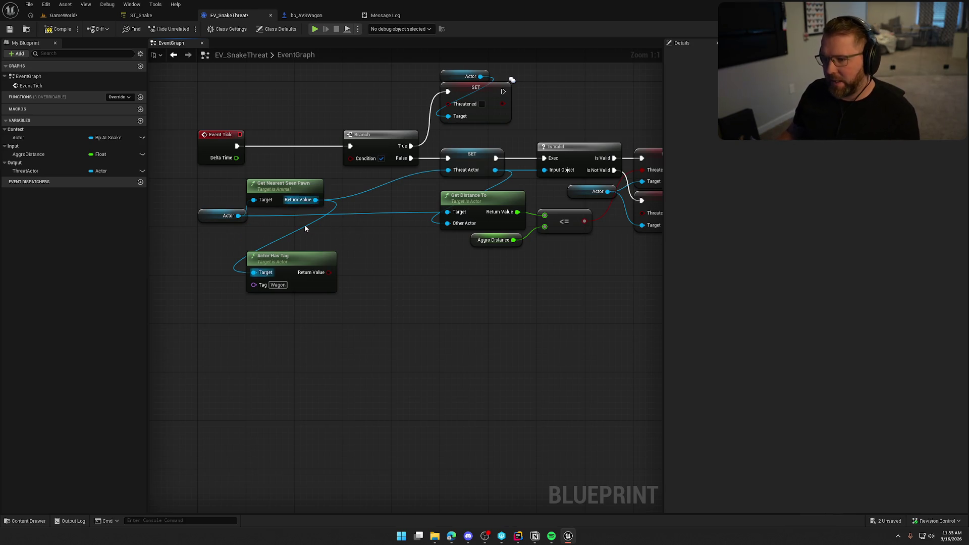
pyautogui.moveTo(343, 146); pyautogui.dragTo(349, 157)
pyautogui.moveTo(301, 272)
pyautogui.mouseDown()
pyautogui.moveTo(397, 204)
pyautogui.moveTo(397, 247)
pyautogui.mouseUp()
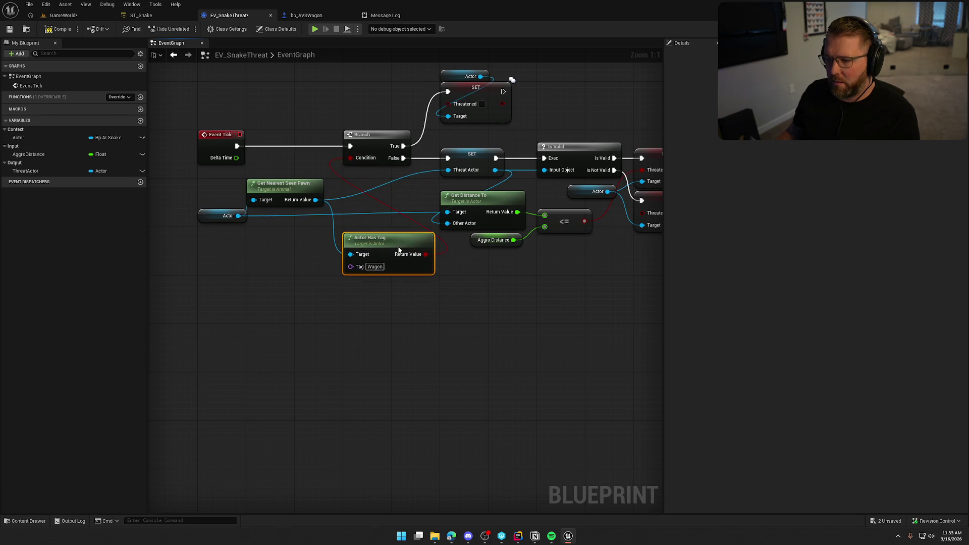
pyautogui.click(285, 235)
# Add an Is Valid check on the nearest seen pawn between Event Tick and the Branch, routing Is Not Valid to SET
pyautogui.moveTo(314, 199); pyautogui.dragTo(284, 155)
pyautogui.write('is vali')
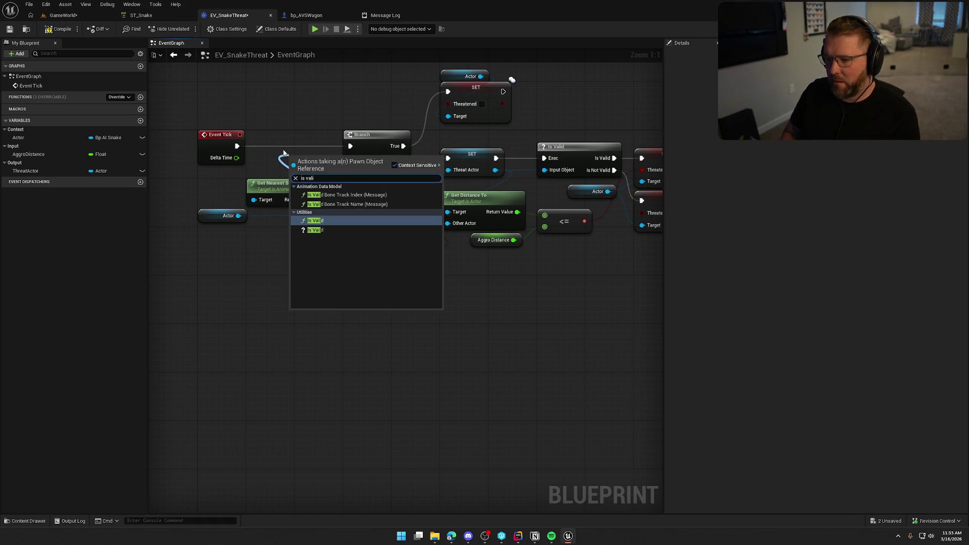
pyautogui.press('Return')
pyautogui.moveTo(327, 166); pyautogui.dragTo(292, 141)
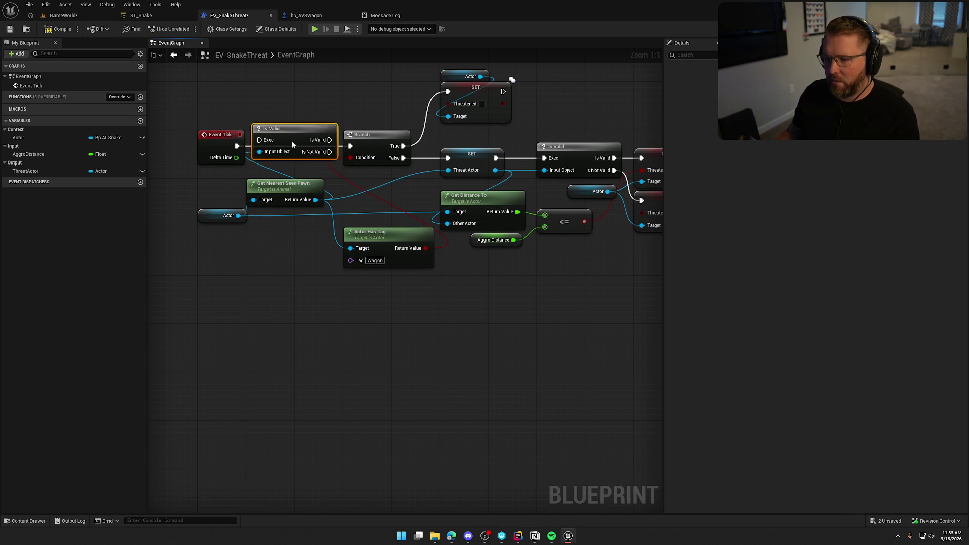
pyautogui.moveTo(369, 143); pyautogui.dragTo(378, 142)
pyautogui.moveTo(237, 146)
pyautogui.mouseDown()
pyautogui.moveTo(288, 137)
pyautogui.moveTo(356, 145)
pyautogui.moveTo(450, 93)
pyautogui.mouseUp()
pyautogui.click(341, 115)
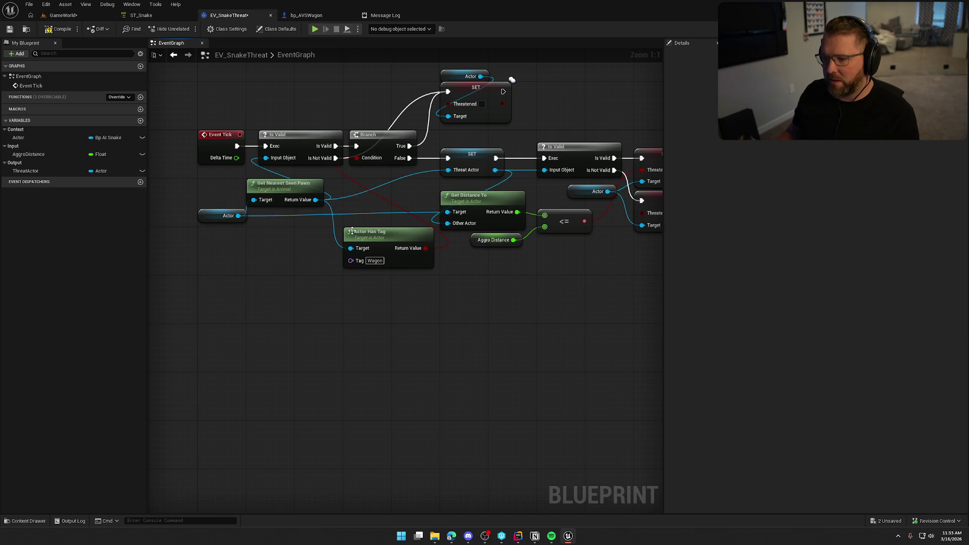
# Tidy the Get Nearest Seen Pawn and Actor Has Tag nodes, then switch to the GameWorld level
pyautogui.moveTo(253, 205); pyautogui.dragTo(254, 253)
pyautogui.moveTo(415, 255); pyautogui.dragTo(414, 252)
pyautogui.click(374, 368)
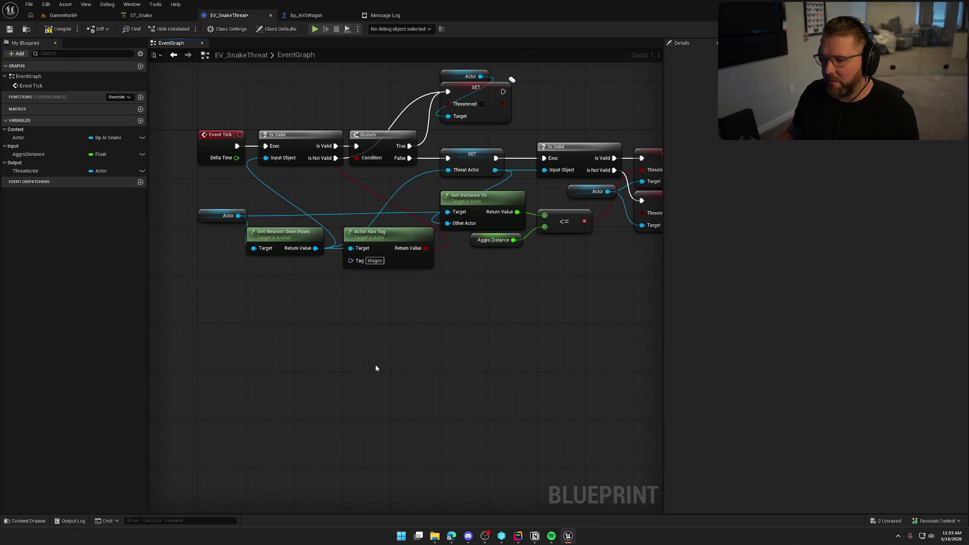
pyautogui.click(61, 17)
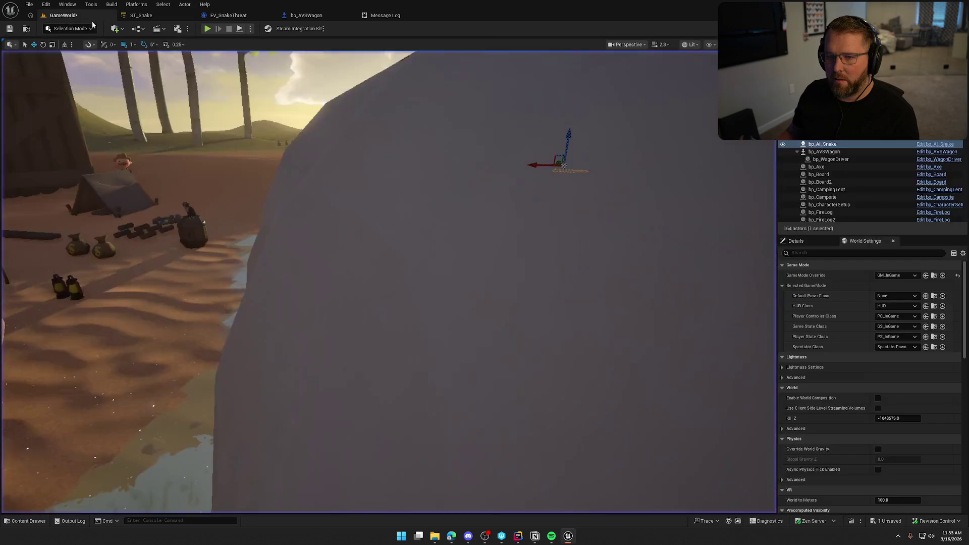
# Play the level and walk the character from the trading post along the river bank to the snake
pyautogui.hotkey('alt', 'p')
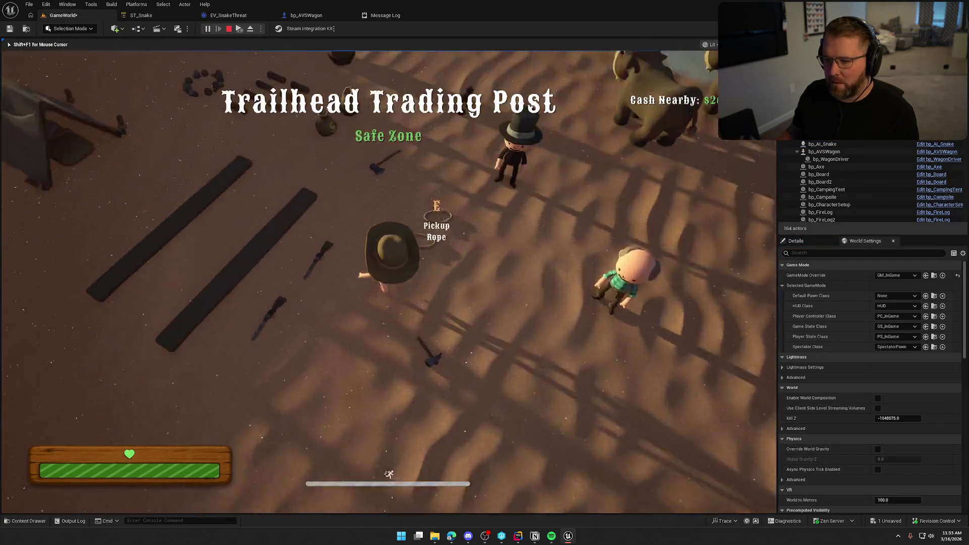
pyautogui.press('w')
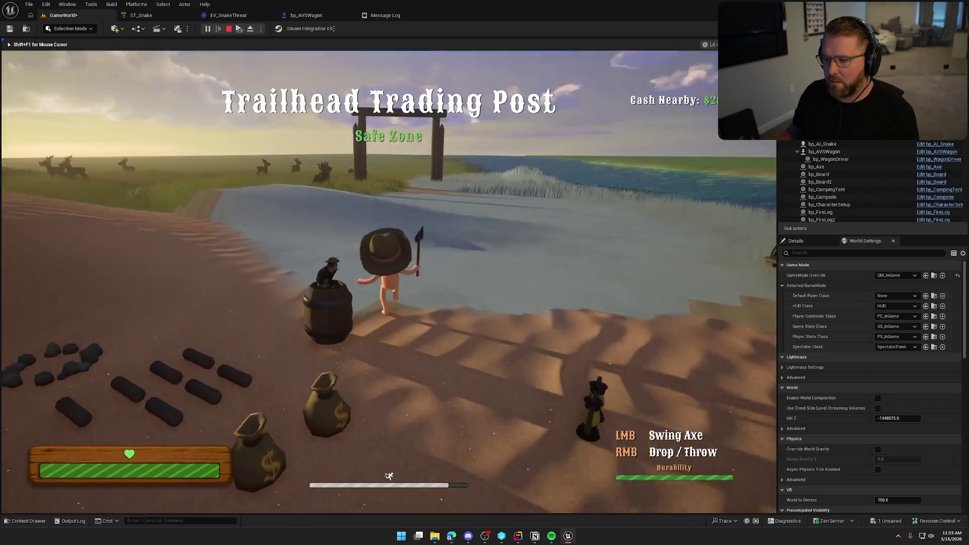
pyautogui.press('w')
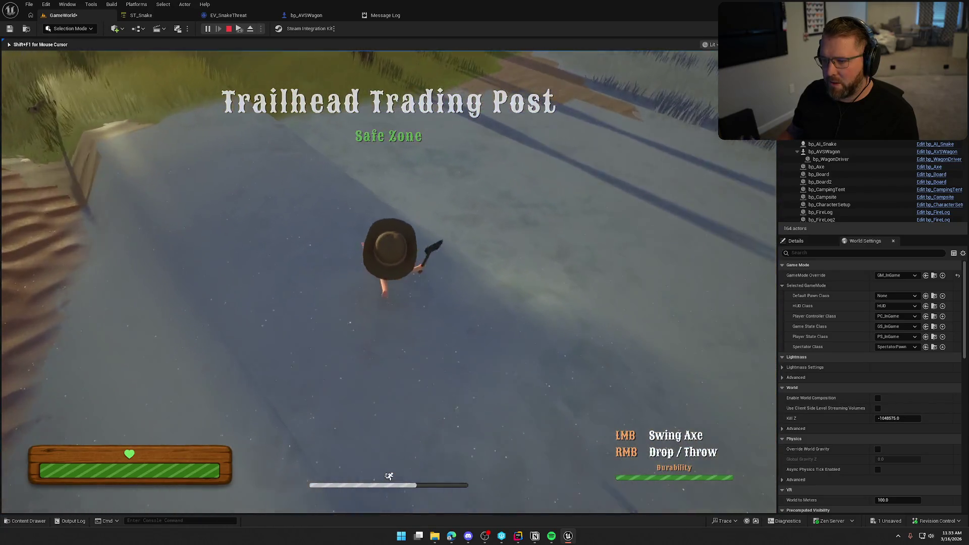
pyautogui.press('w')
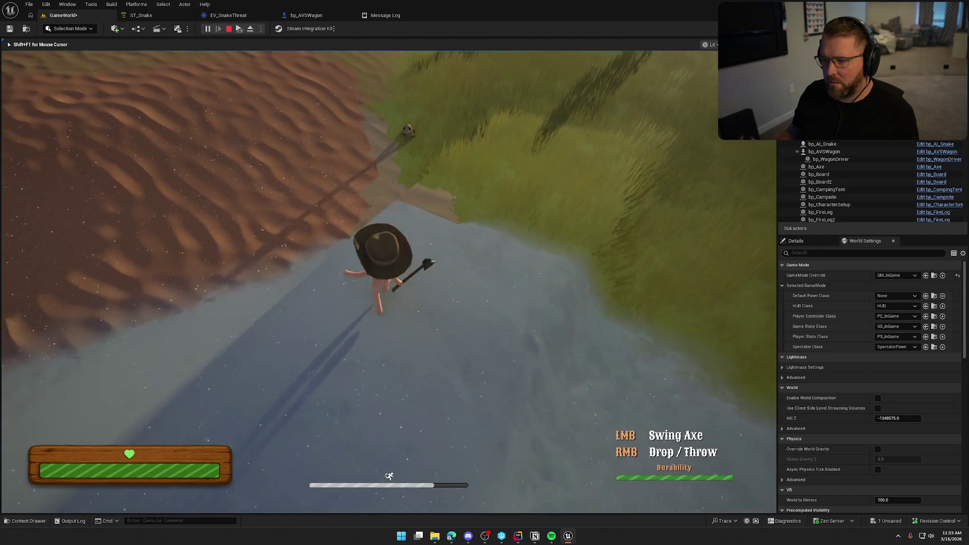
pyautogui.press('w')
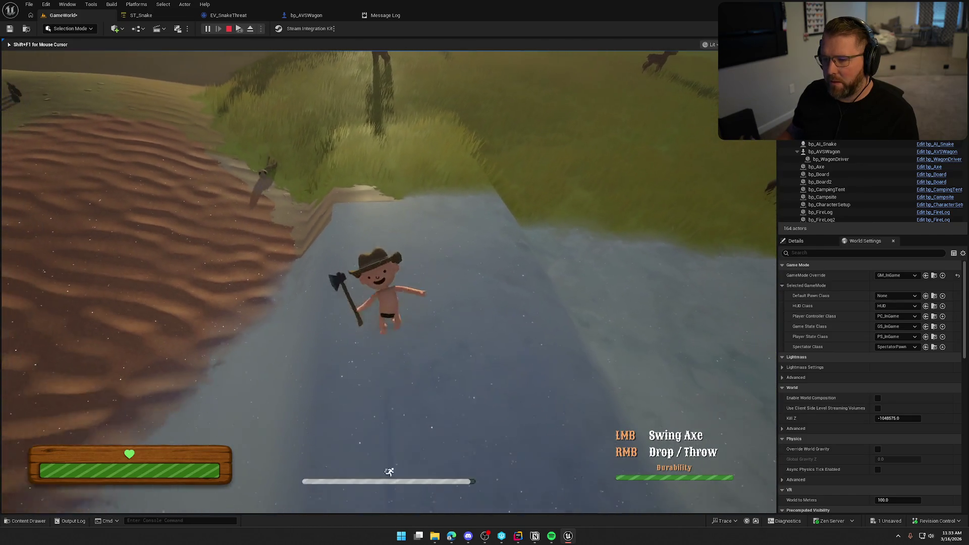
pyautogui.press('w')
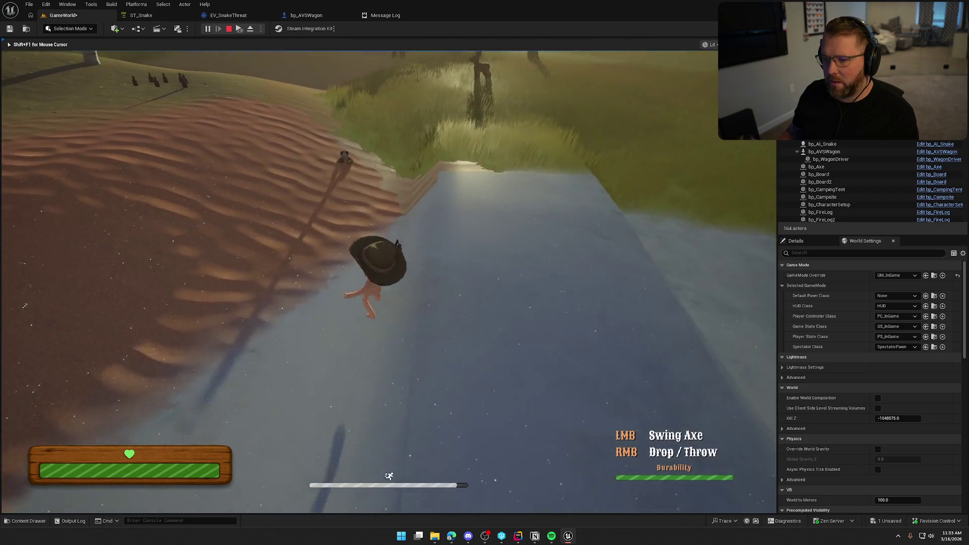
pyautogui.press('w')
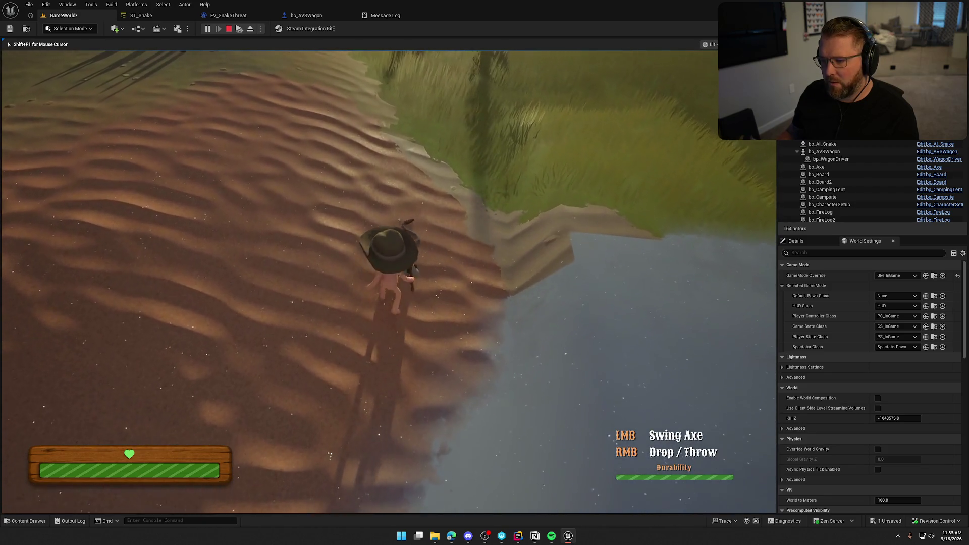
pyautogui.press('w')
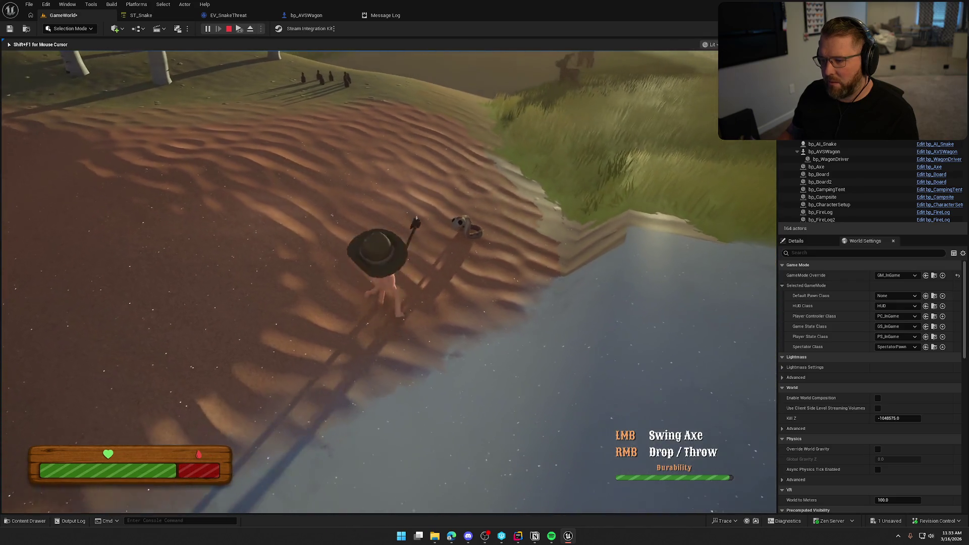
pyautogui.press('w')
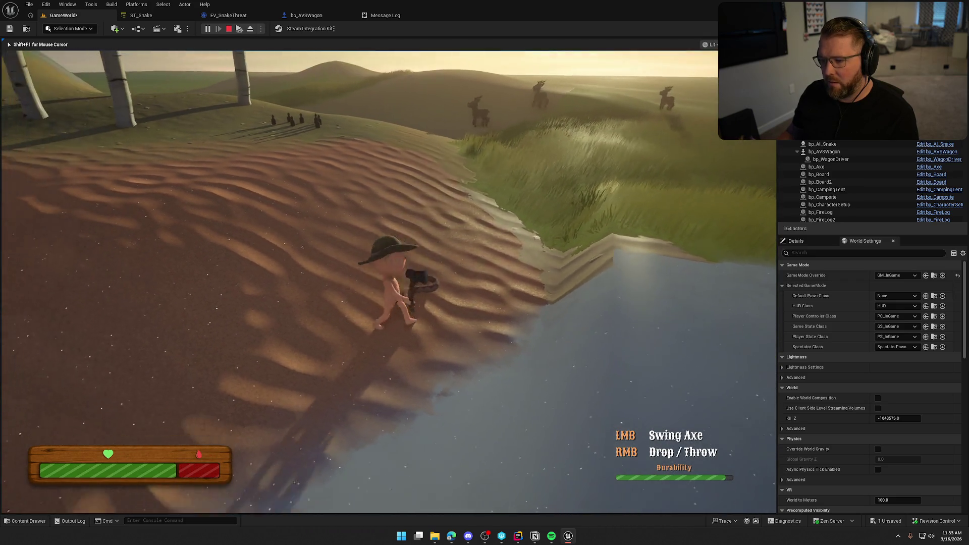
# Strike the snake with the axe, stop the play session and bring up the content assets
pyautogui.click(360, 281)
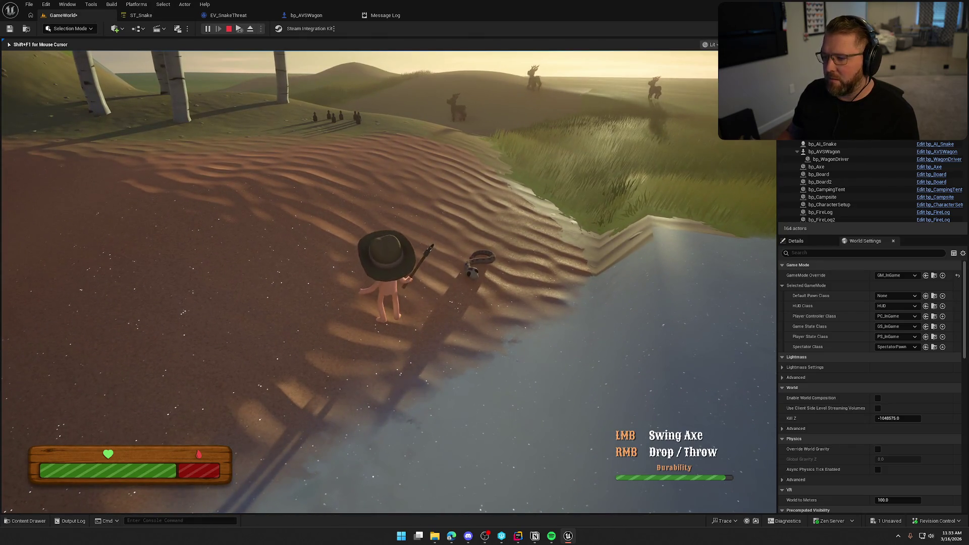
pyautogui.press('Escape')
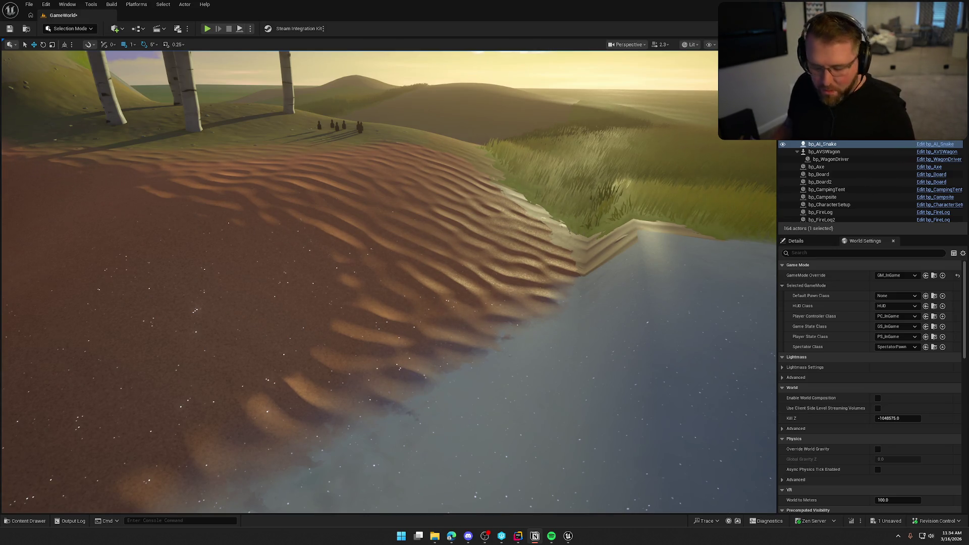
pyautogui.hotkey('ctrl', 'space')
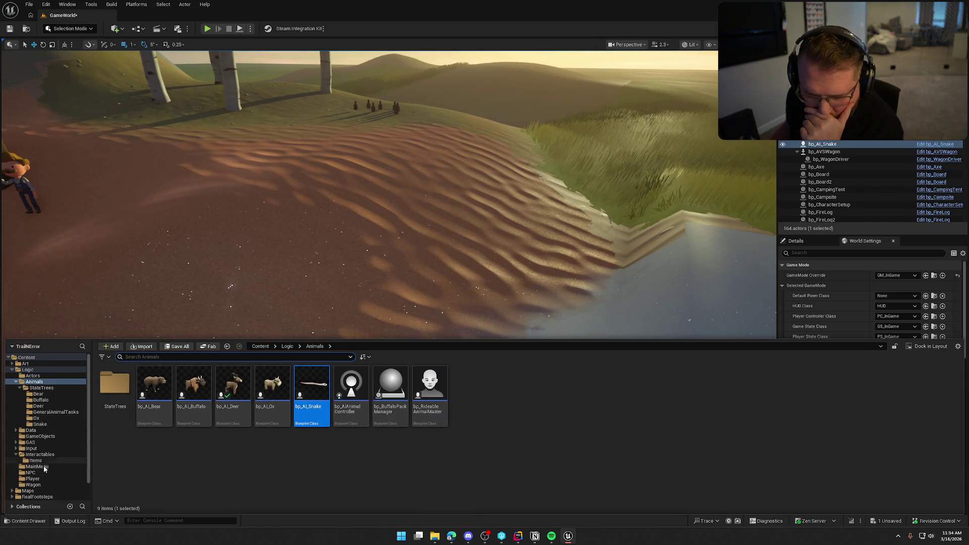
# Open the TrailMap level from the Maps folder, saving pending changes first
pyautogui.click(29, 491)
pyautogui.doubleClick(270, 390)
pyautogui.click(504, 348)
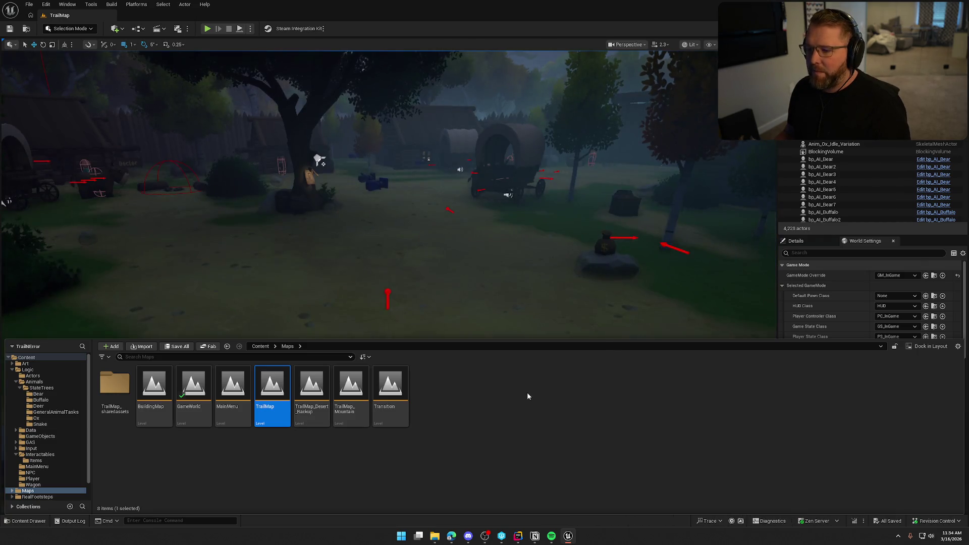
pyautogui.click(517, 239)
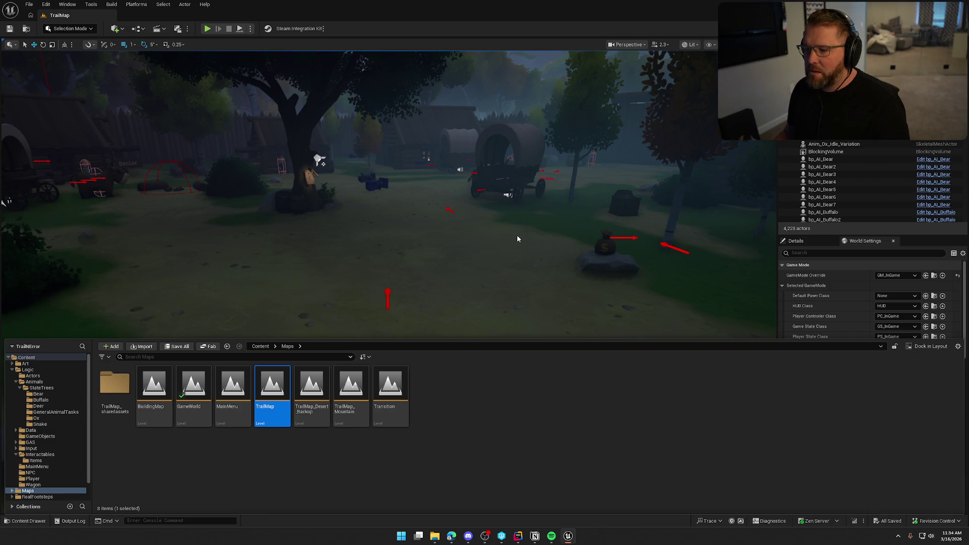
# Fly to the deer meadow, select the bp_AI_Deer20–26 actors and locate bp_AI_Deer in the Animals folder
pyautogui.rightClick(529, 387)
pyautogui.click(475, 281)
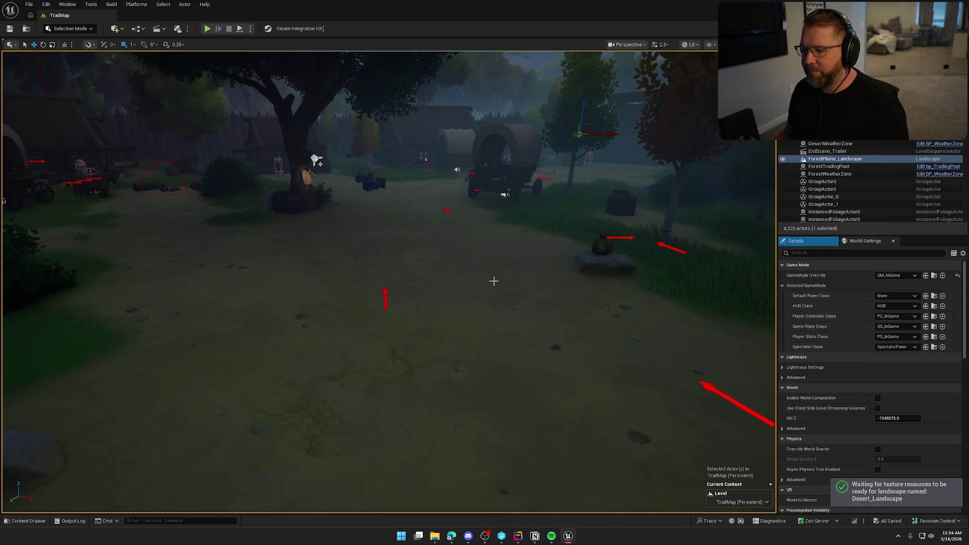
pyautogui.press('Escape')
pyautogui.moveTo(511, 295)
pyautogui.mouseDown()
pyautogui.moveTo(510, 228)
pyautogui.moveTo(511, 348)
pyautogui.mouseUp()
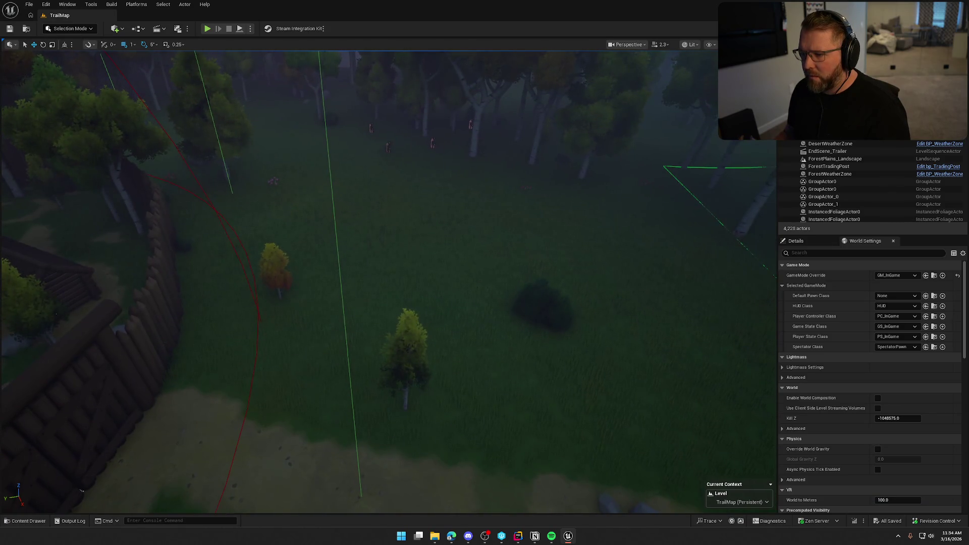
pyautogui.click(387, 146)
pyautogui.write('deer')
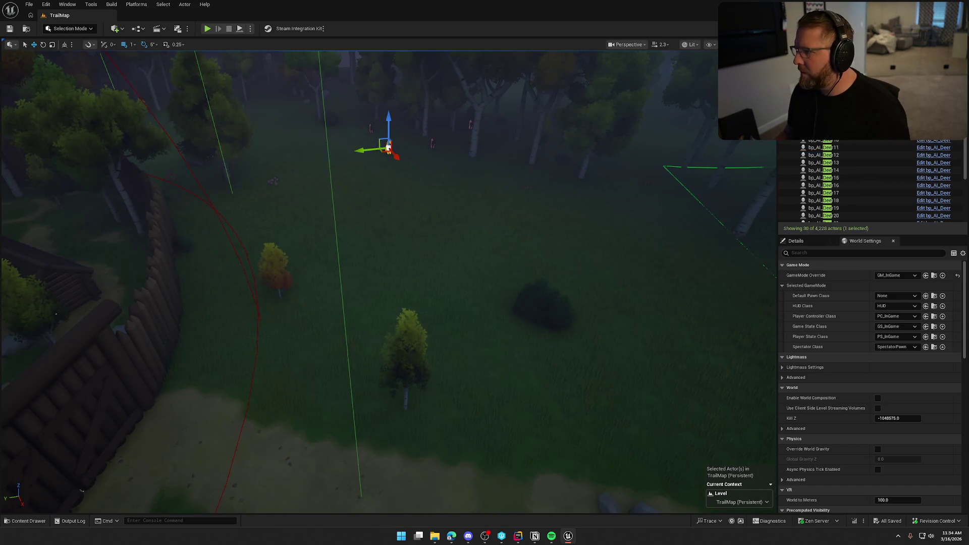
pyautogui.scroll(-3, 870, 175)
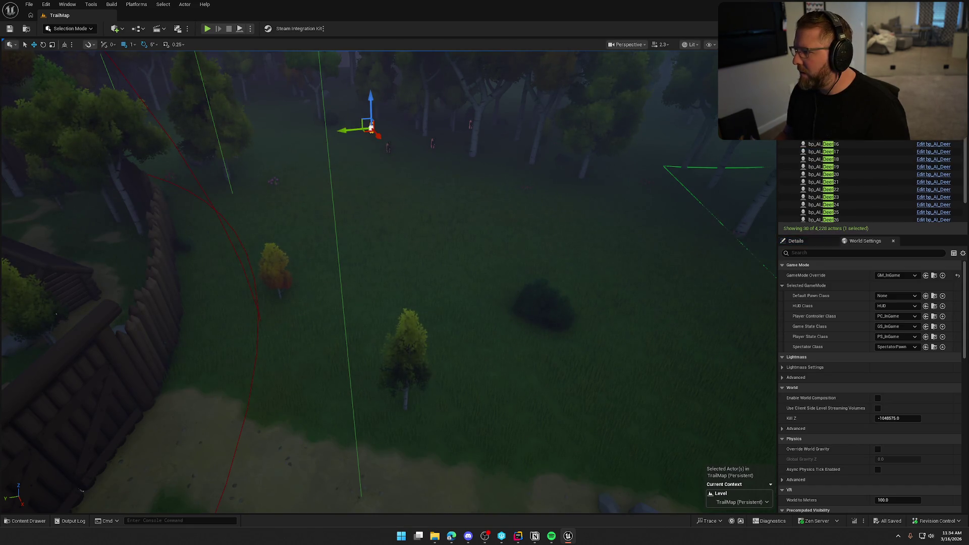
pyautogui.scroll(-3, 870, 174)
pyautogui.keyDown('shift'); pyautogui.click(843, 188); pyautogui.keyUp('shift')
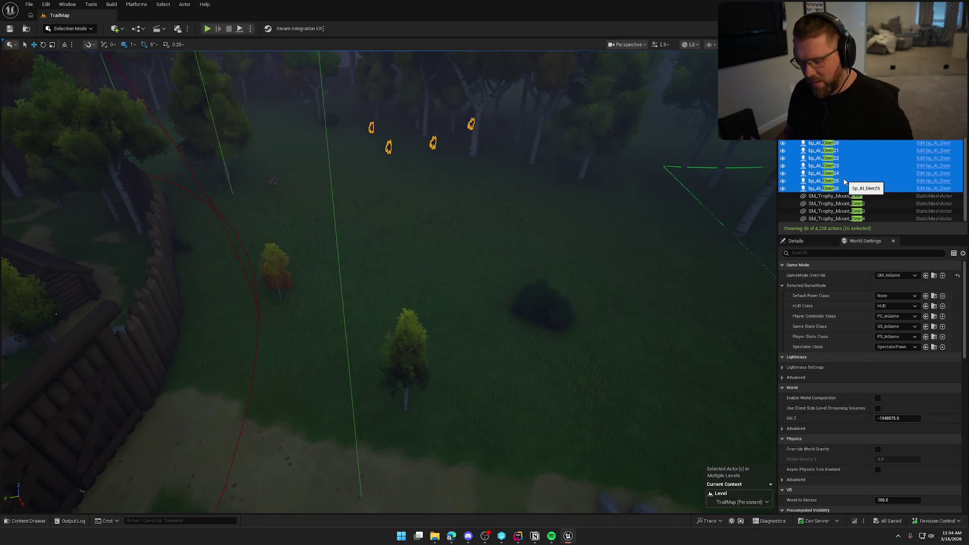
pyautogui.hotkey('ctrl', 'b')
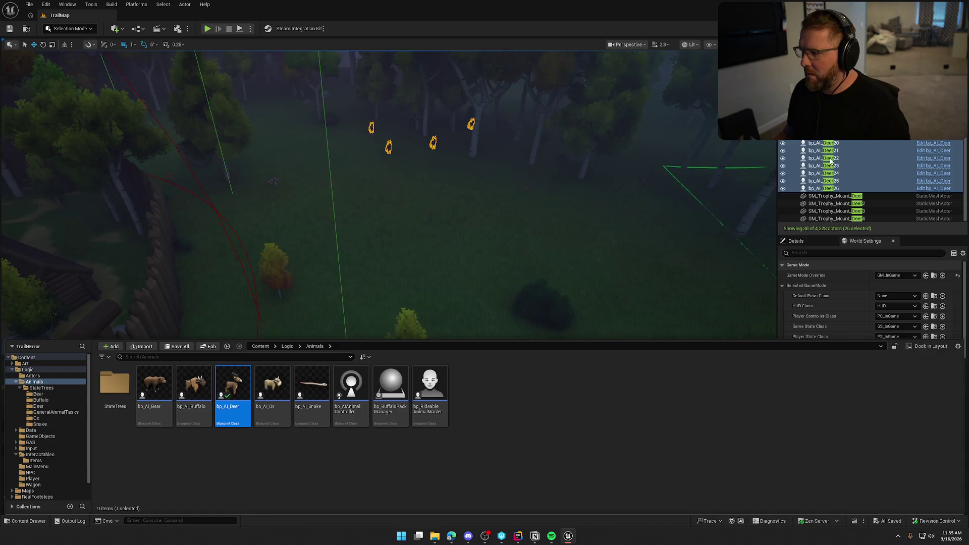
# Replace the selected deer with bp_AI_Deer, deselect them and clear the Outliner search for the bears
pyautogui.rightClick(831, 161)
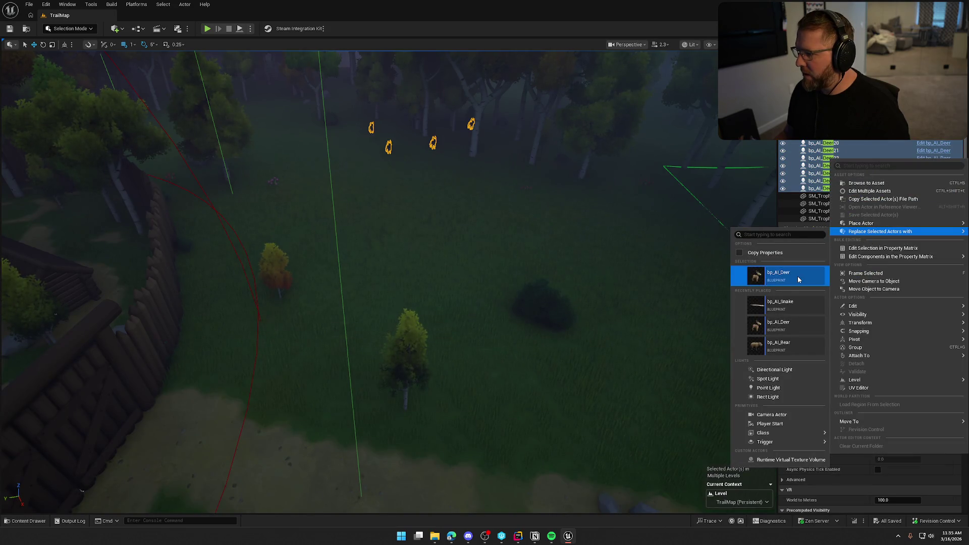
pyautogui.click(787, 276)
pyautogui.moveTo(593, 214); pyautogui.dragTo(581, 213)
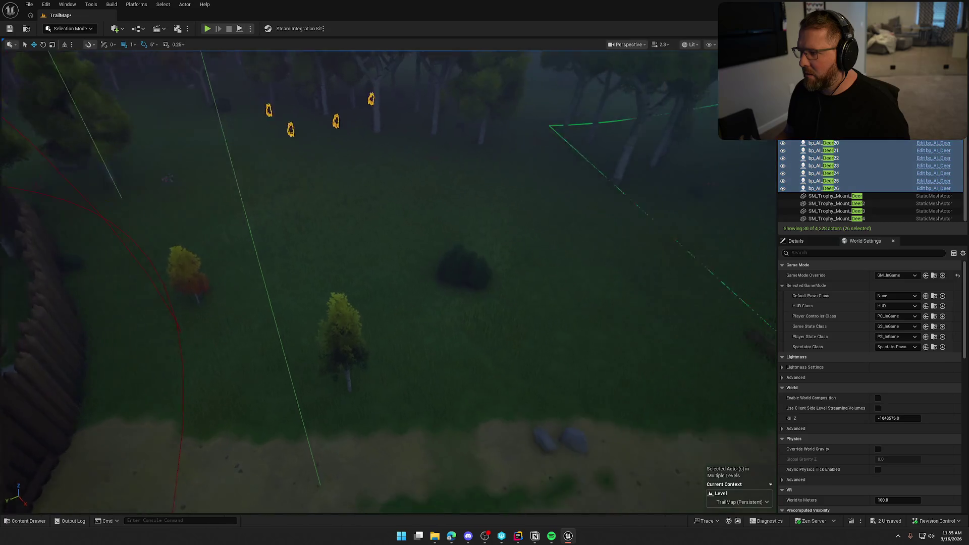
pyautogui.press('Escape')
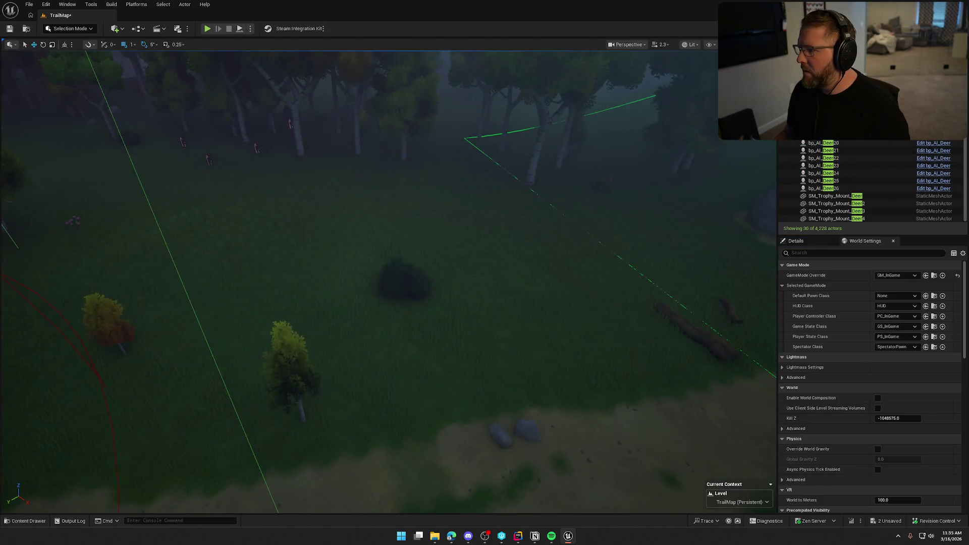
pyautogui.write('buff')
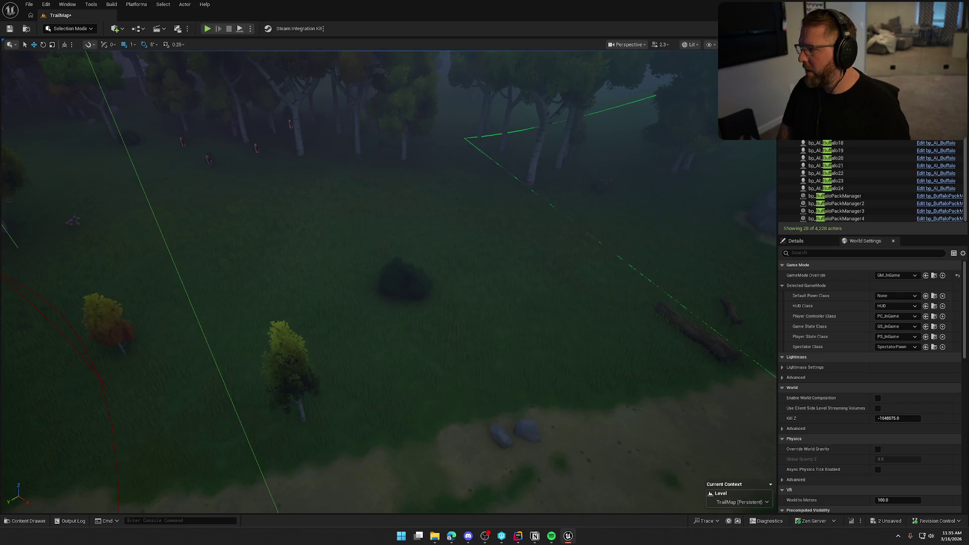
pyautogui.press('BackSpace')
pyautogui.press('BackSpace')
pyautogui.press('BackSpace')
pyautogui.write('bear')
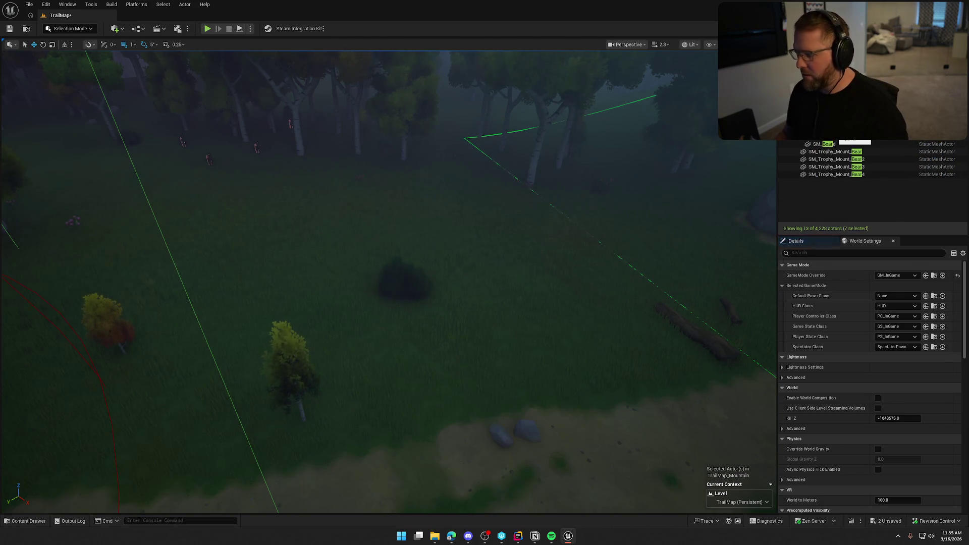
# Replace the selected bear actors with the bp_AI_Bear blueprint
pyautogui.hotkey('ctrl', 'b')
pyautogui.rightClick(821, 147)
pyautogui.moveTo(866, 168)
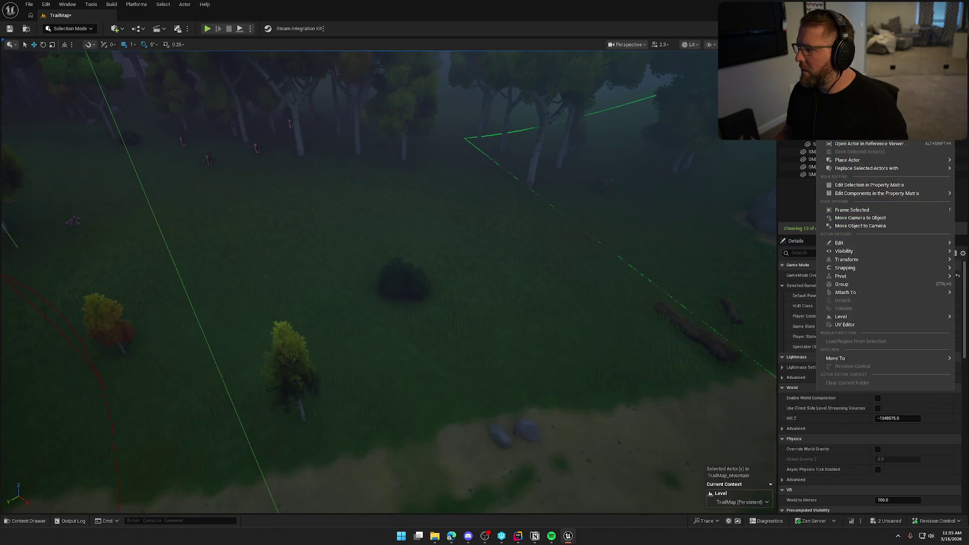
pyautogui.click(790, 214)
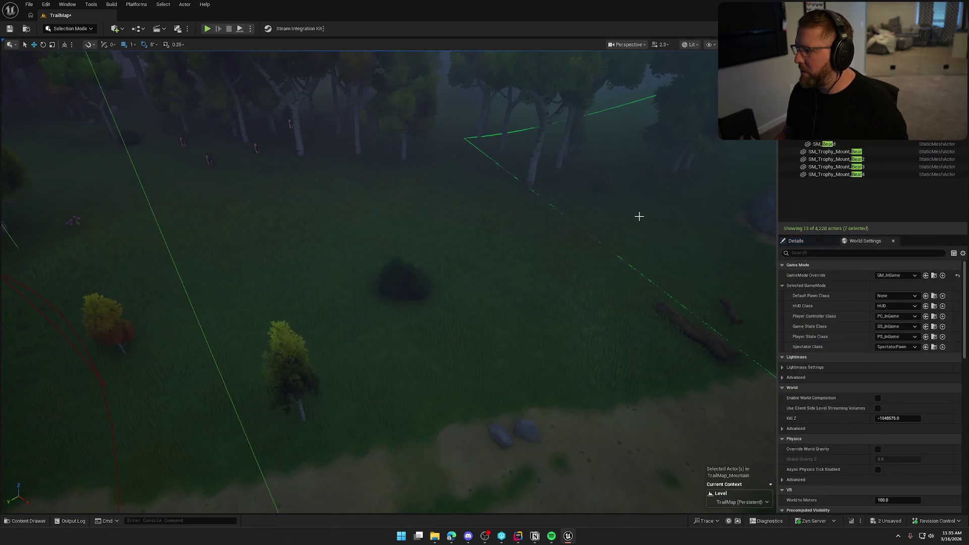
pyautogui.write('Snake')
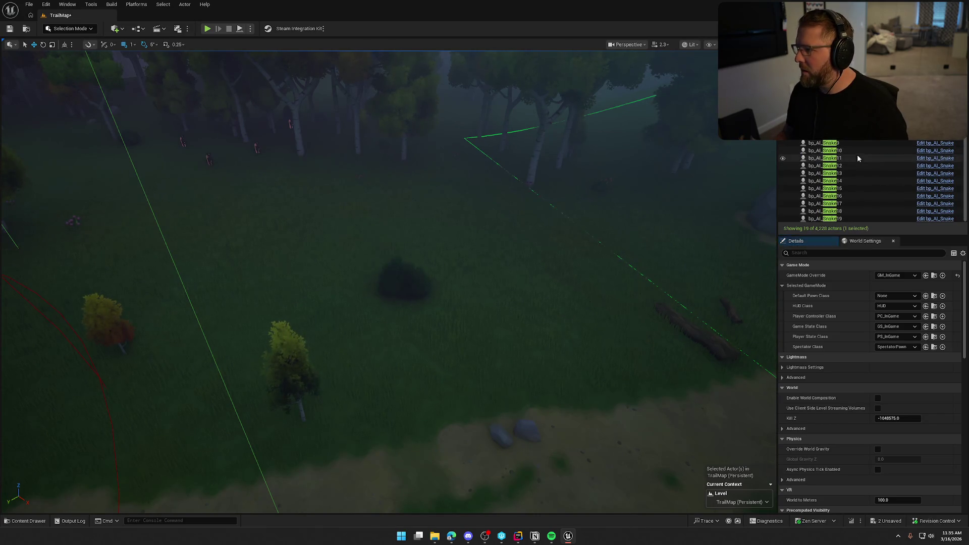
# Replace all snake actors with bp_AI_Snake and check out the map files for saving
pyautogui.keyDown('shift'); pyautogui.click(848, 219); pyautogui.keyUp('shift')
pyautogui.hotkey('ctrl', 'b')
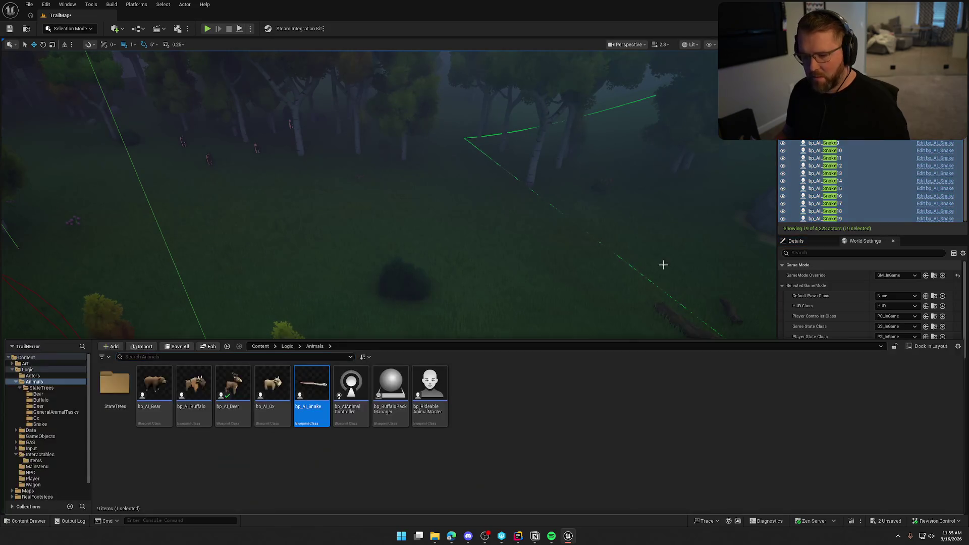
pyautogui.rightClick(832, 156)
pyautogui.moveTo(862, 217)
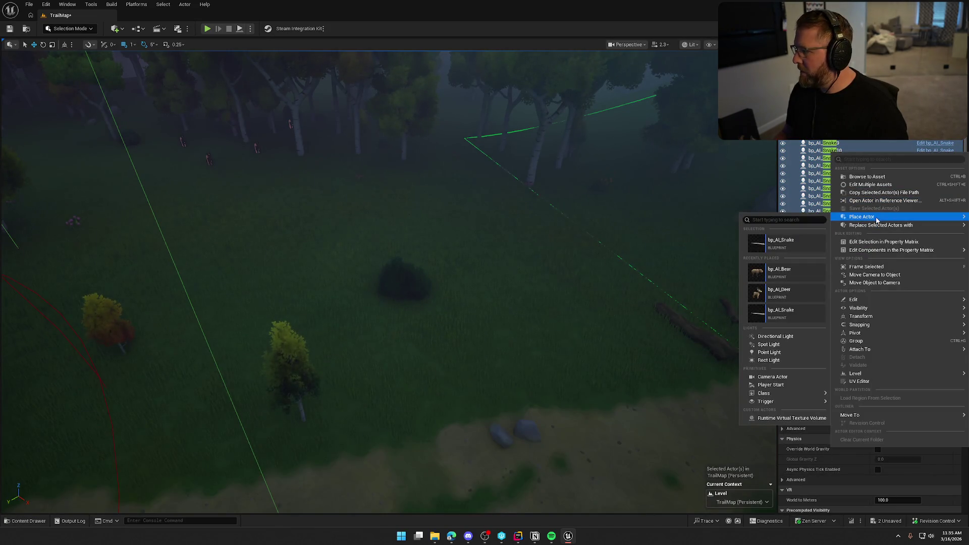
pyautogui.click(797, 268)
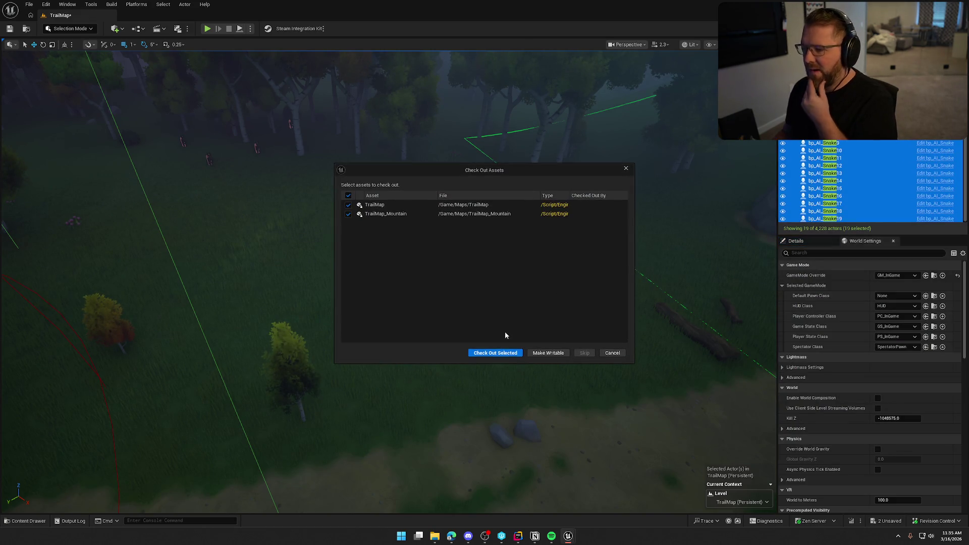
pyautogui.click(505, 350)
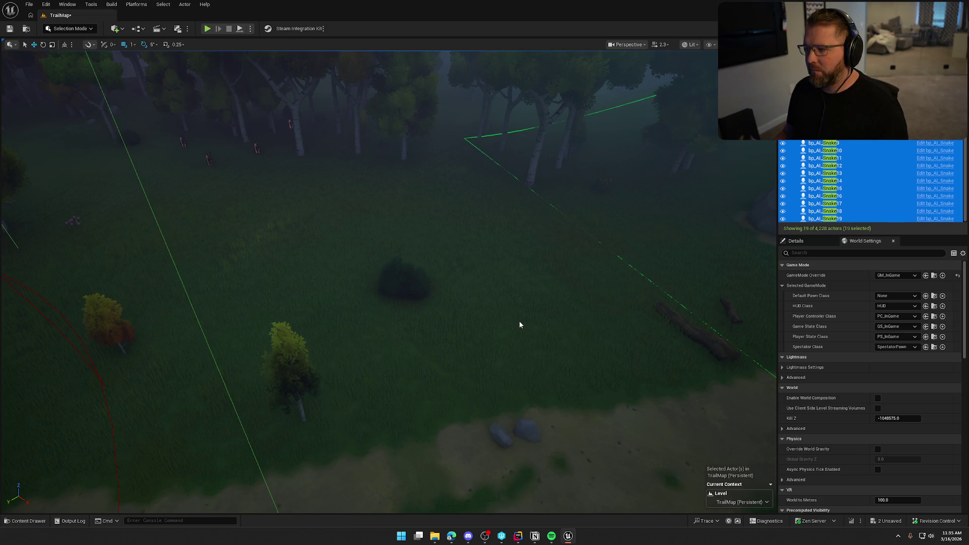
pyautogui.click(518, 320)
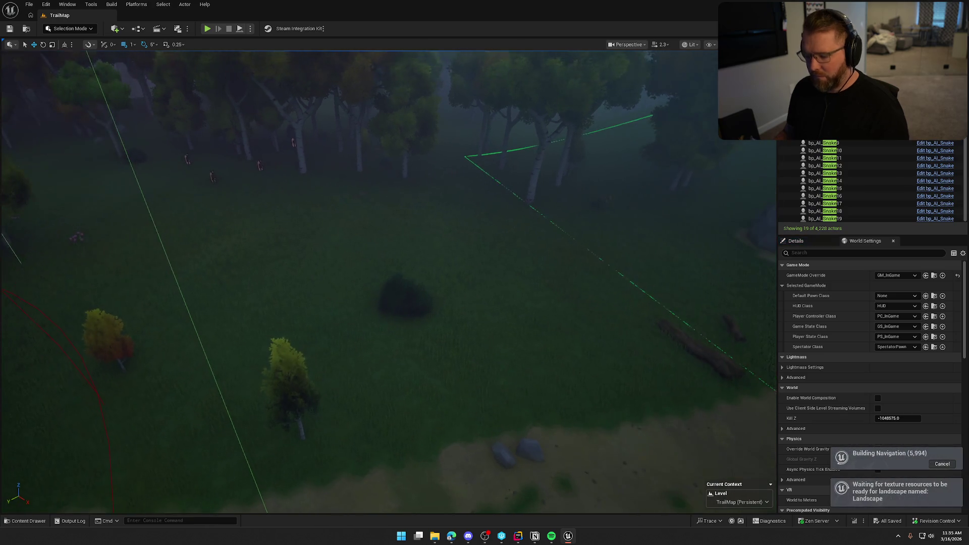
pyautogui.scroll(-3, 500, 252)
pyautogui.scroll(-3, 500, 252)
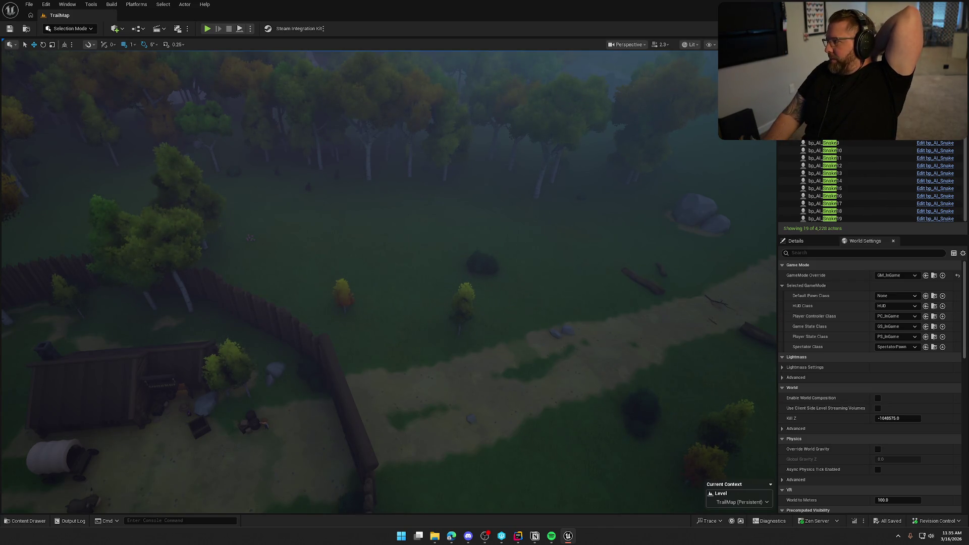
# Switch to the Notion To Do board and move its window to the top-left
pyautogui.hotkey('alt', 'Tab')
pyautogui.moveTo(750, 61); pyautogui.dragTo(380, 35)
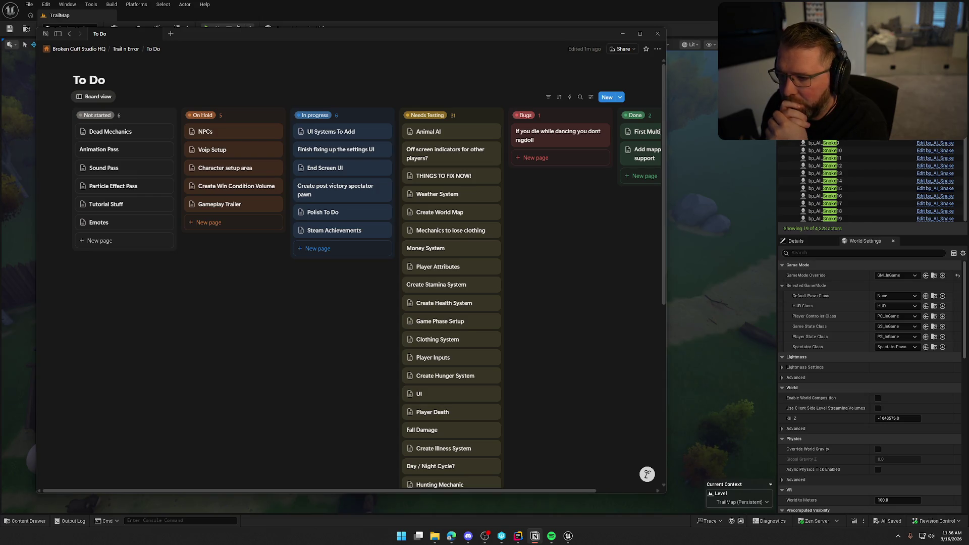
# Open the UI Systems To Add card from the In progress column
pyautogui.click(330, 131)
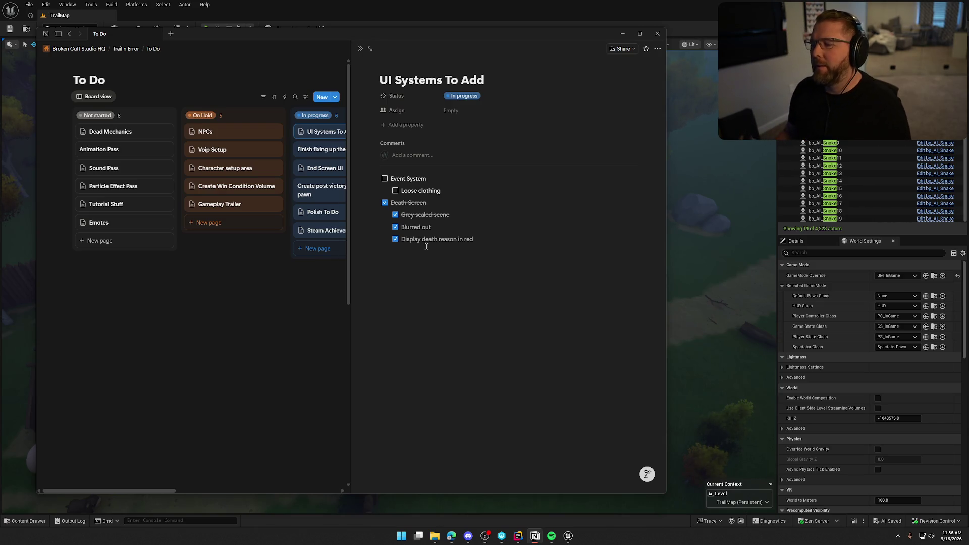
# Reword the Event System item 'Loose clothing' to 'Player lost clothing'
pyautogui.click(476, 197)
pyautogui.write('Player')
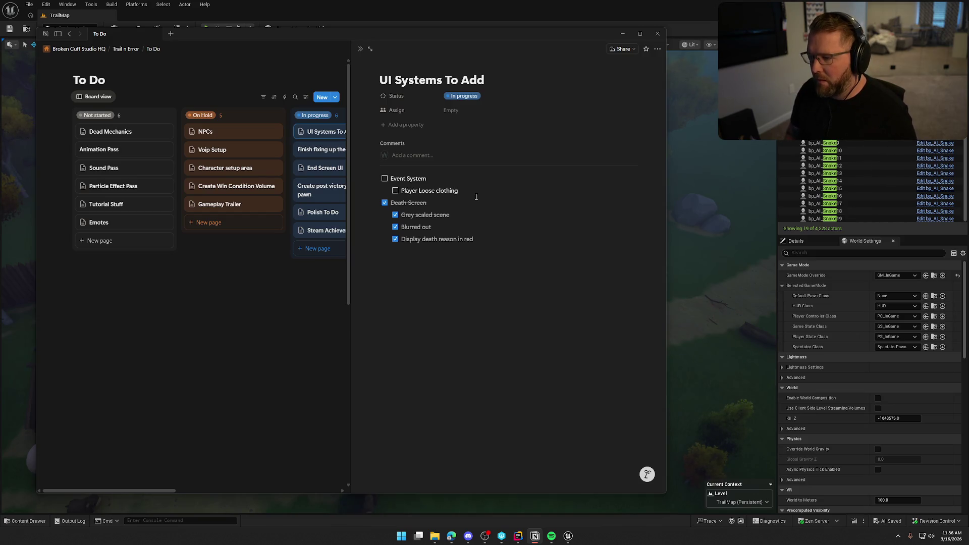
pyautogui.press('Delete')
pyautogui.press('Delete')
pyautogui.press('Delete')
pyautogui.write('Lost')
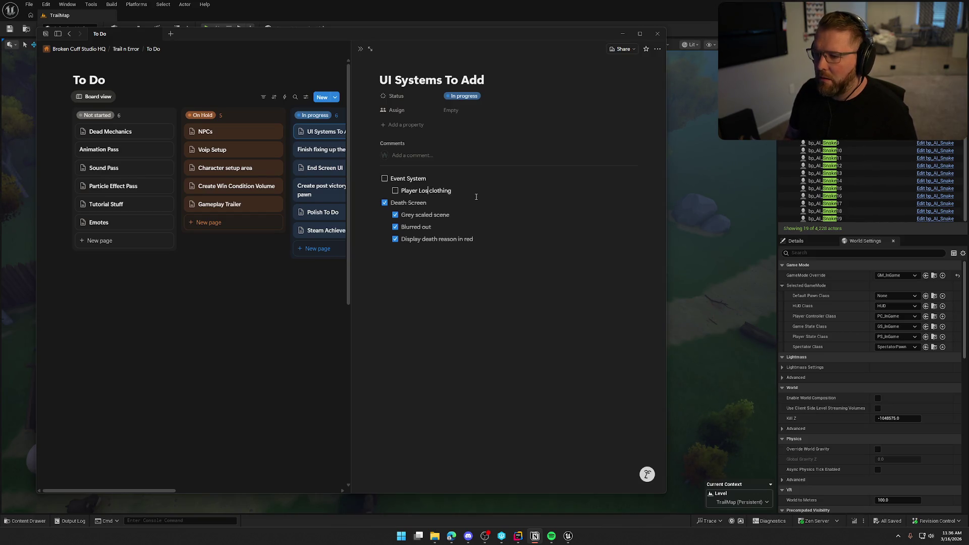
pyautogui.press('BackSpace')
pyautogui.write('lost')
pyautogui.press('End')
# Add 'Player got disease' and 'Player died' to-do items below it
pyautogui.press('Return')
pyautogui.write('Player got disease')
pyautogui.press('Return')
pyautogui.write('Player ')
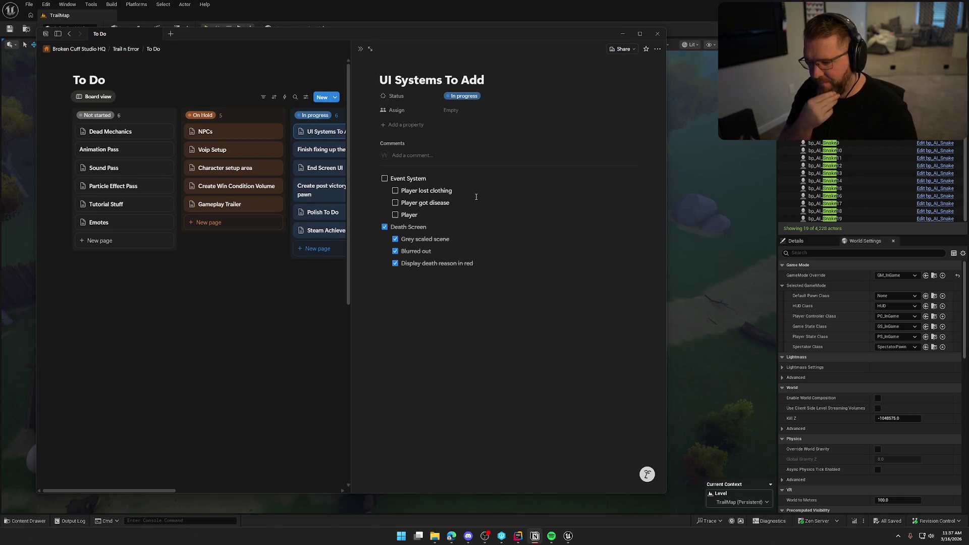
pyautogui.write('died')
pyautogui.press('Return')
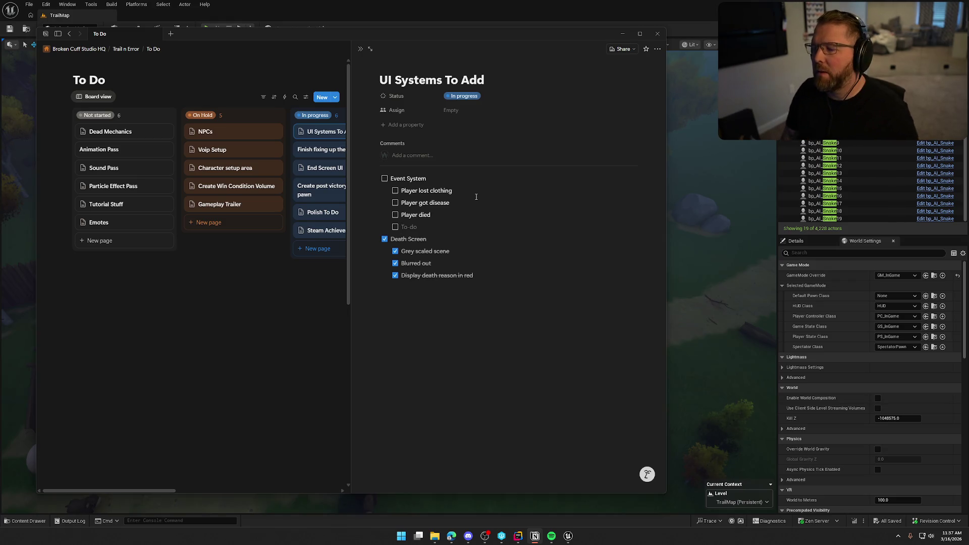
pyautogui.write('Player got attacked by animal')
# Annotate 'Player died' with '(also say what caused it)' alongside the new animal-attack item
pyautogui.press('Up')
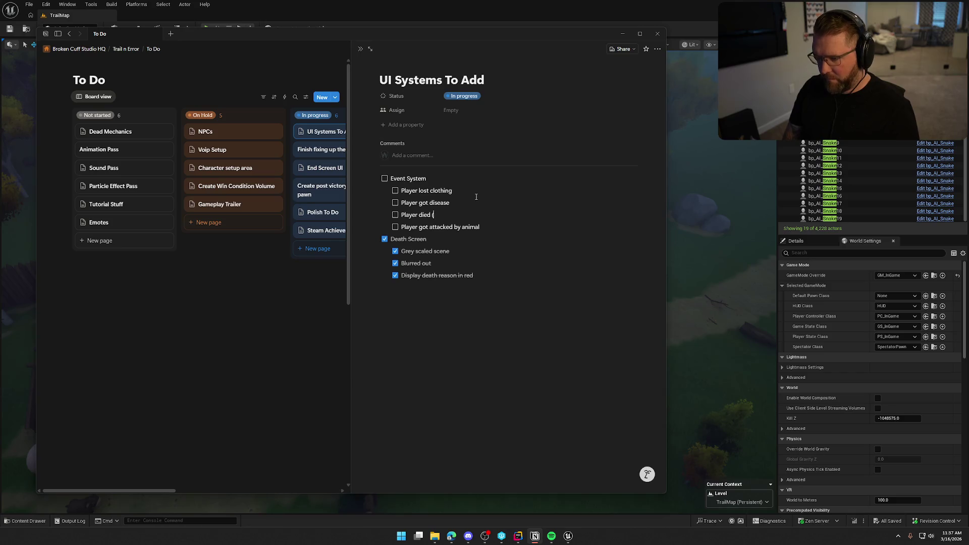
pyautogui.write('(also say what caused it)')
pyautogui.press('Down')
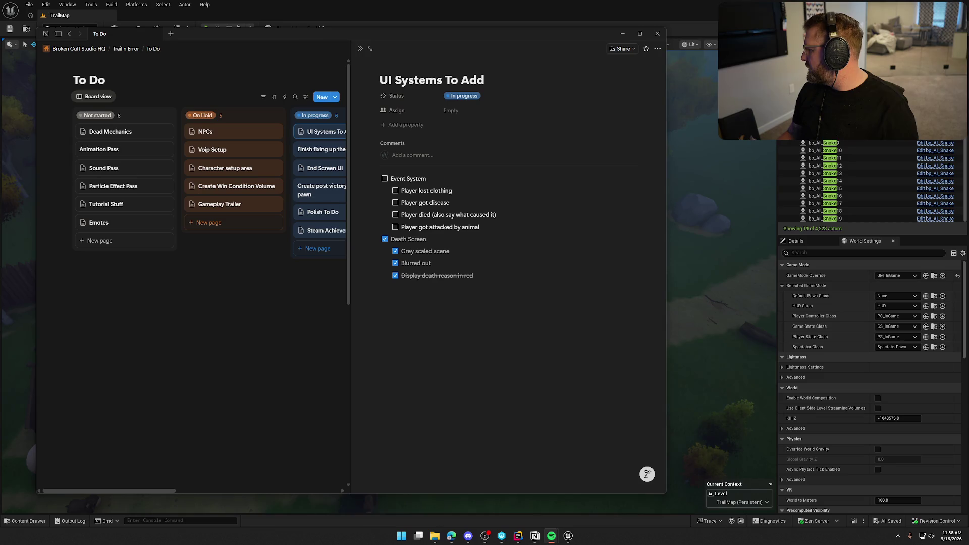
pyautogui.click(466, 341)
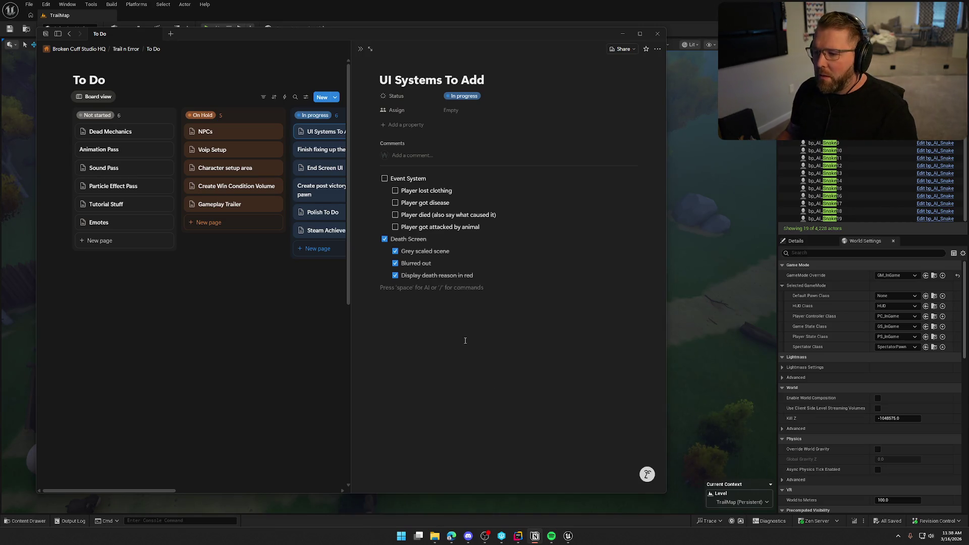
# Add the to-do 'Player bought item (show price and item)' below the animal-attack entry
pyautogui.click(501, 227)
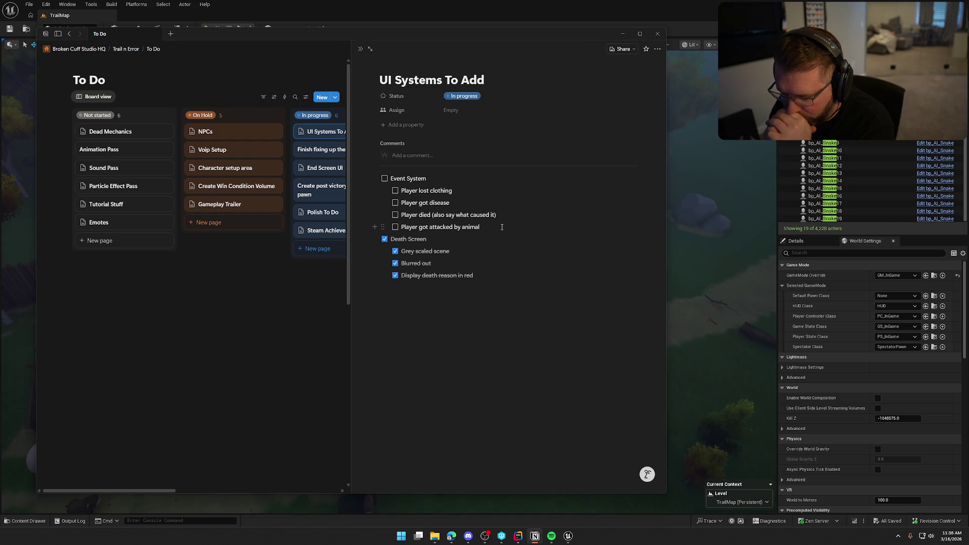
pyautogui.press('Return')
pyautogui.write('Player bought item (show price and item)')
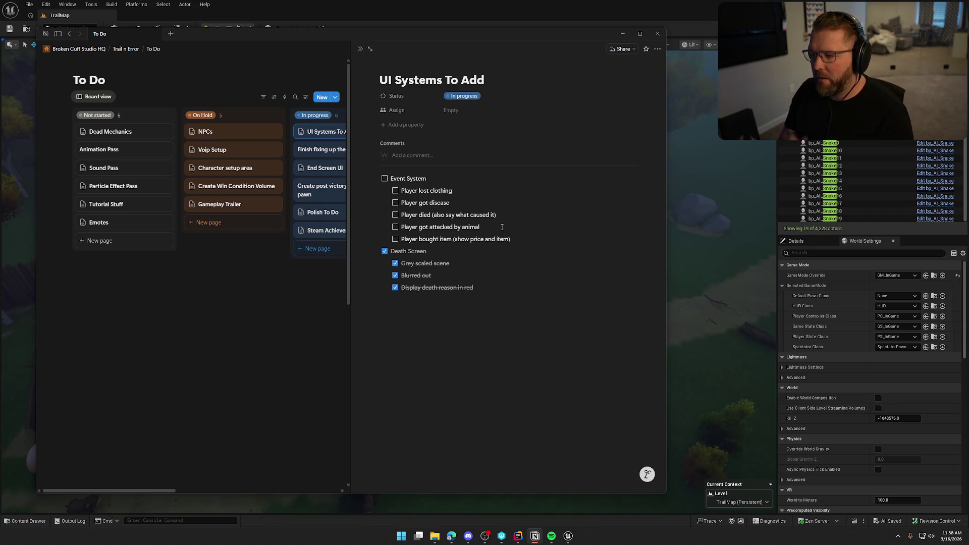
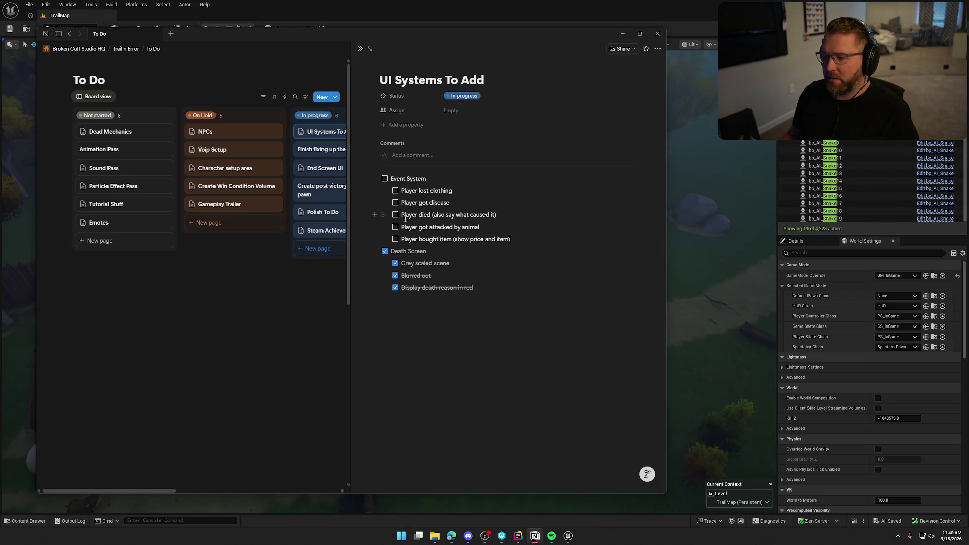
# Leave Notion and load the GameWorld level from the Maps folder
pyautogui.hotkey('alt', 'Tab')
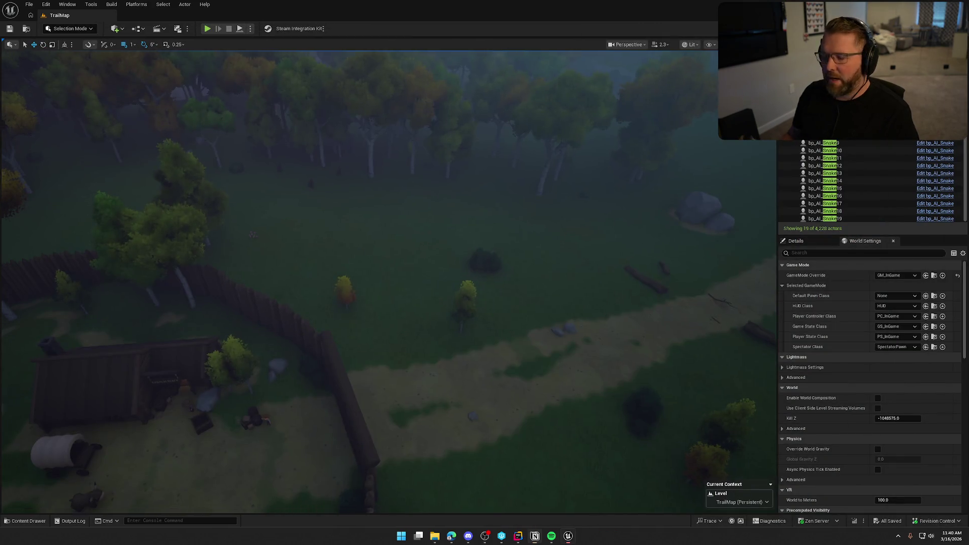
pyautogui.hotkey('ctrl', 'space')
pyautogui.scroll(-1, 46, 484)
pyautogui.scroll(-2, 39, 488)
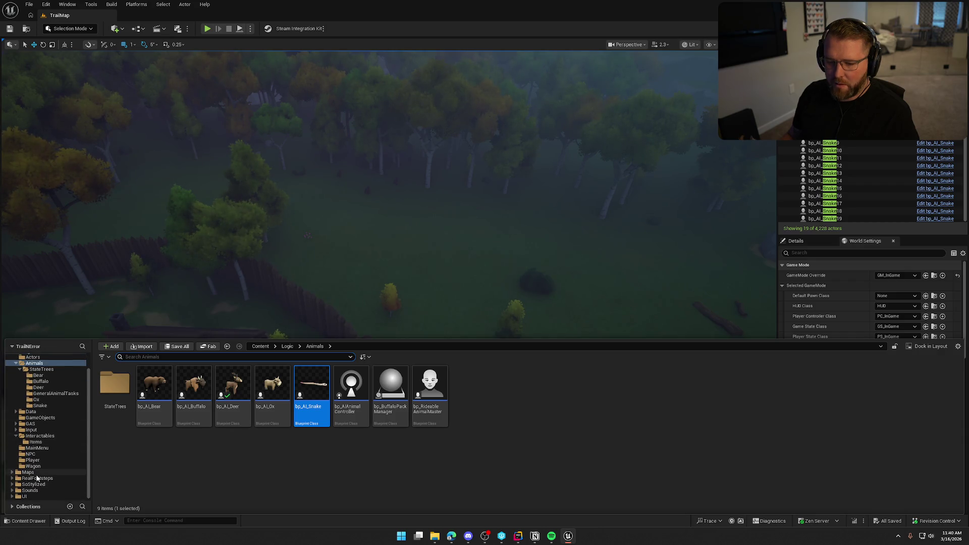
pyautogui.click(37, 472)
pyautogui.doubleClick(193, 390)
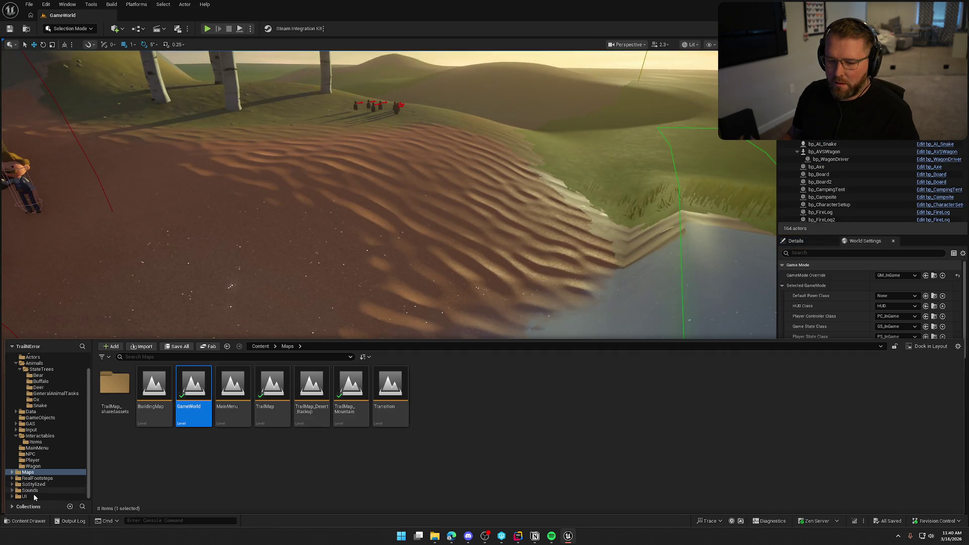
# Open the UI_GameHUD widget blueprint from the UI > InGame folder
pyautogui.click(34, 496)
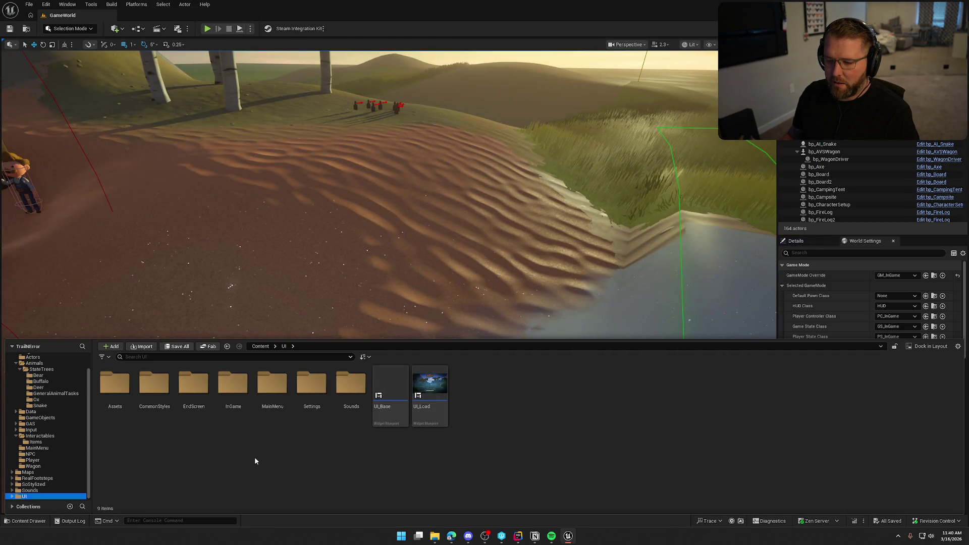
pyautogui.doubleClick(232, 386)
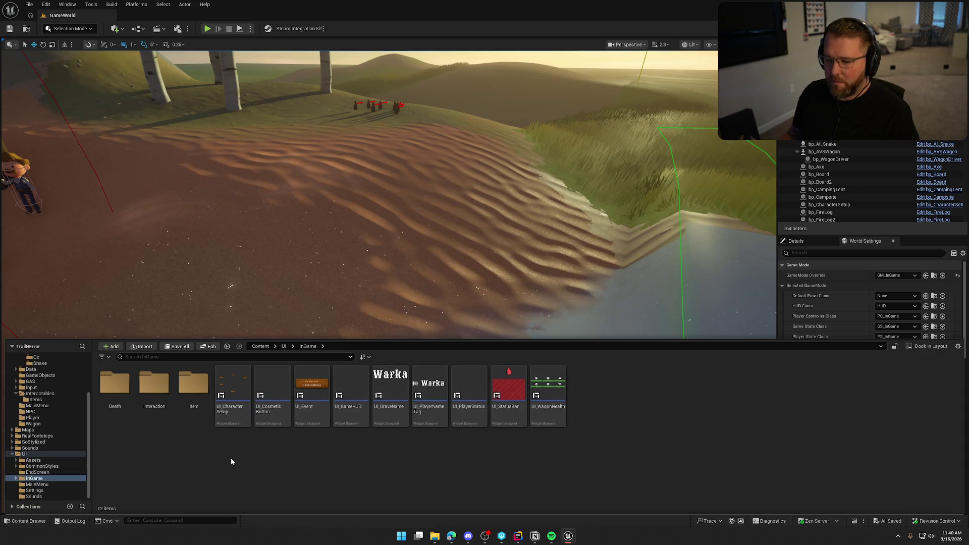
pyautogui.moveTo(312, 392)
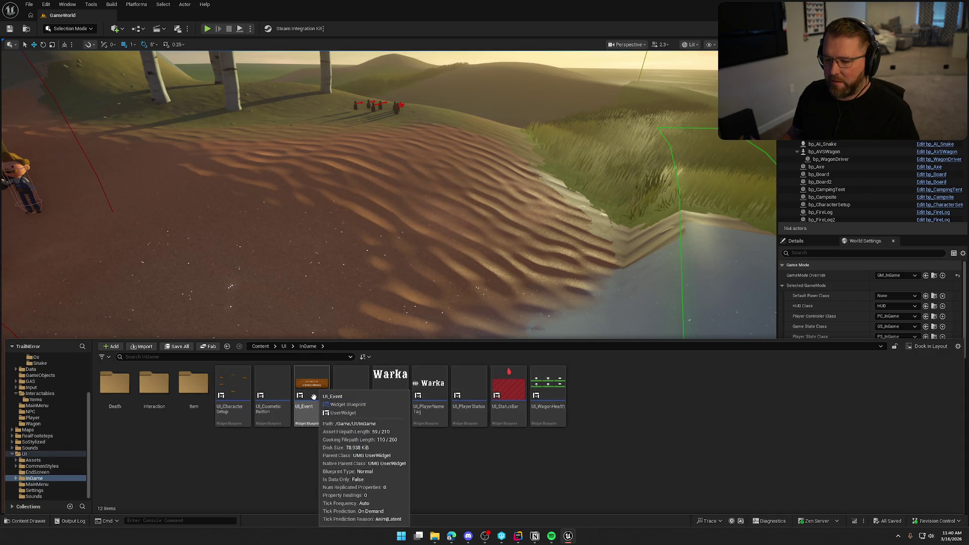
pyautogui.doubleClick(350, 389)
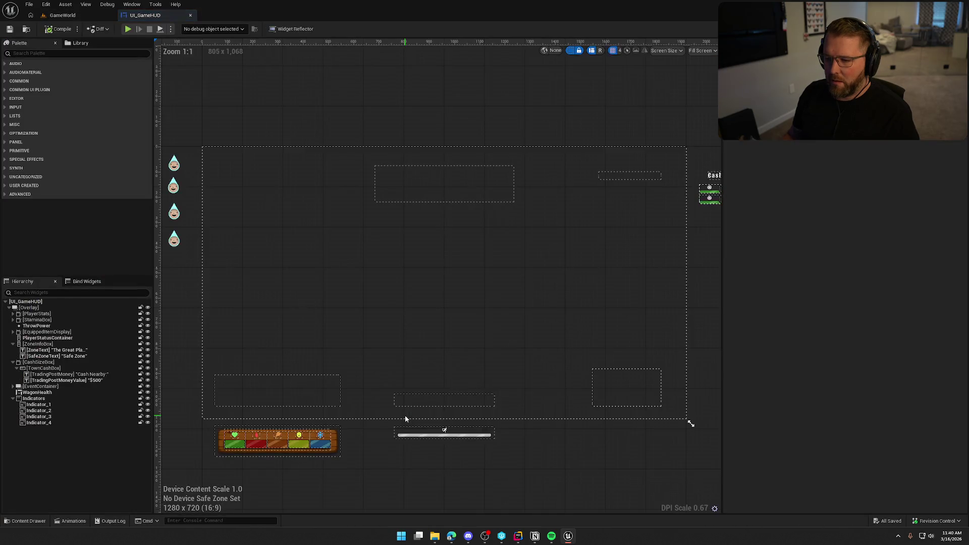
# Collapse Indicators, CashSizeBox and ZoneInfoBox, then select the Events child inside EventContainer
pyautogui.click(15, 398)
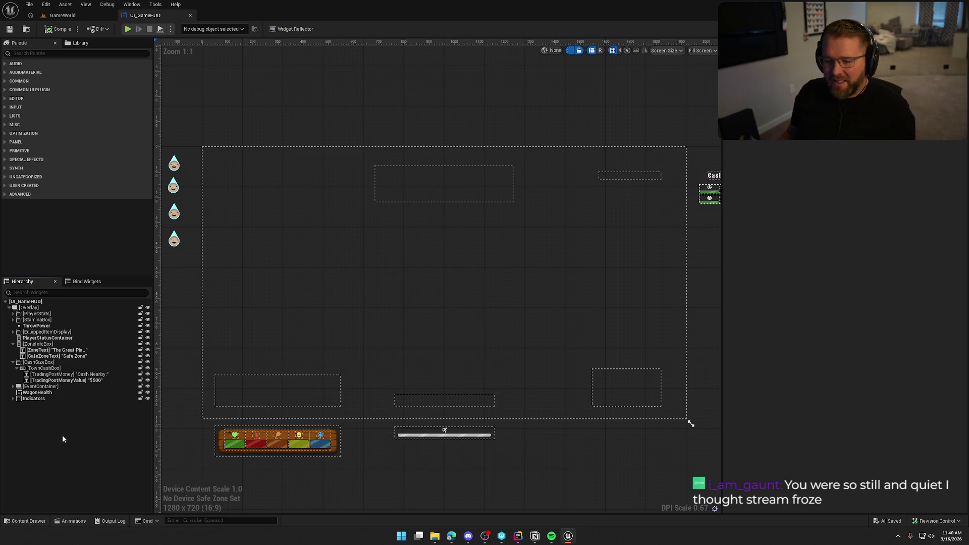
pyautogui.click(13, 362)
pyautogui.click(13, 344)
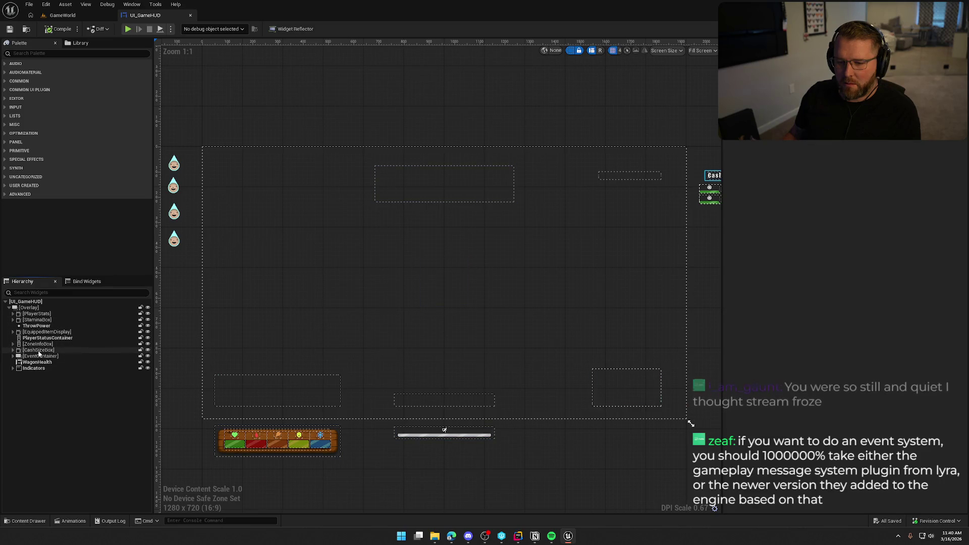
pyautogui.click(42, 357)
pyautogui.click(14, 355)
pyautogui.click(24, 362)
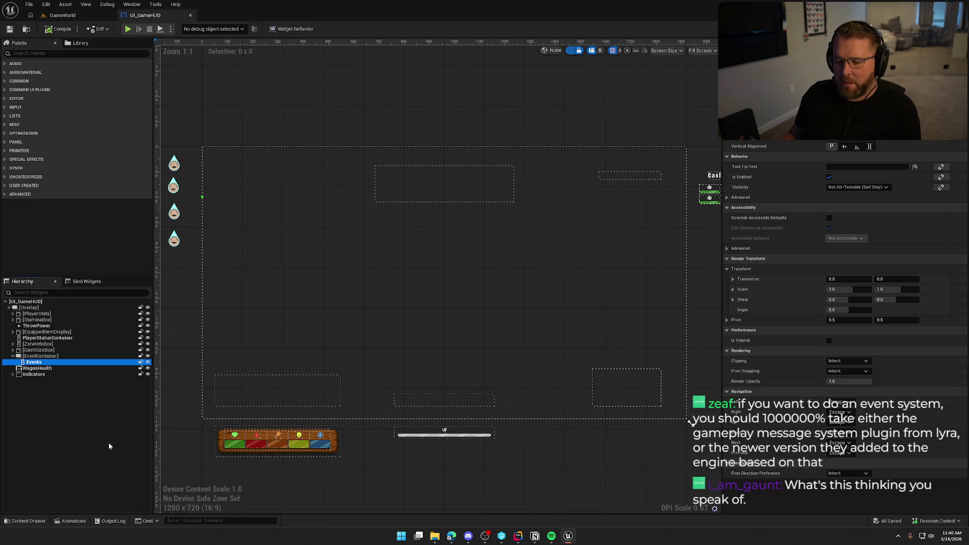
# Open the UI_Event widget blueprint from the asset browser
pyautogui.hotkey('ctrl', 'space')
pyautogui.doubleClick(319, 376)
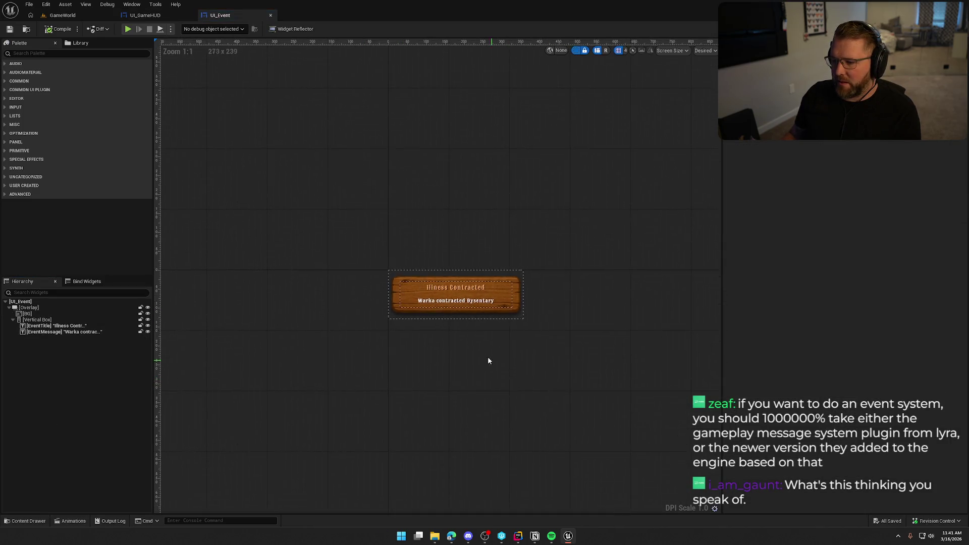
pyautogui.click(575, 51)
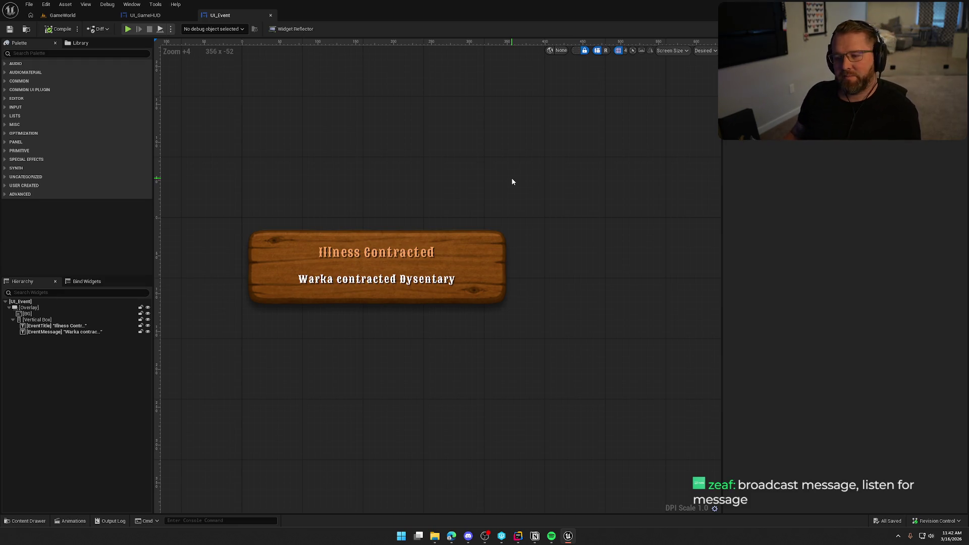
pyautogui.moveTo(413, 167)
pyautogui.mouseDown()
pyautogui.moveTo(413, 158)
pyautogui.moveTo(441, 156)
pyautogui.mouseUp()
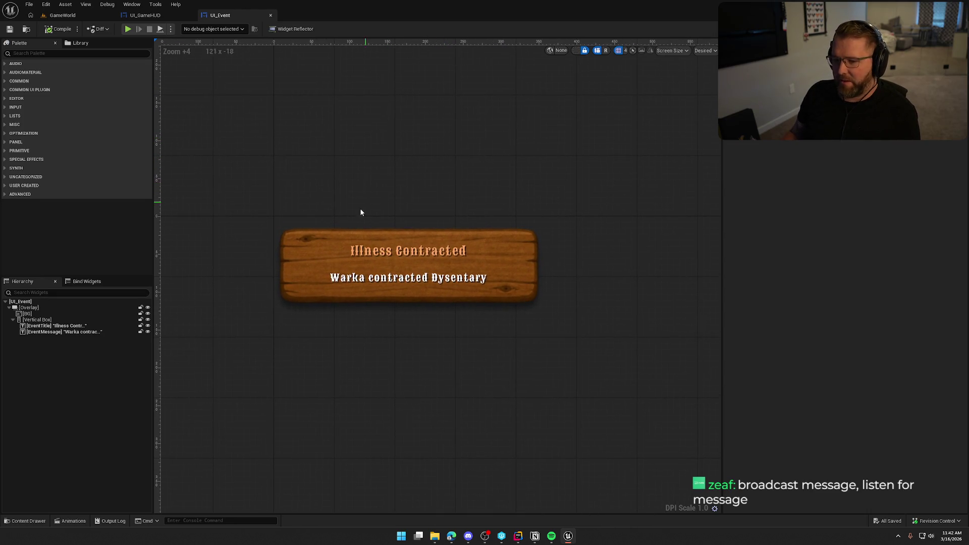
pyautogui.click(304, 242)
pyautogui.click(279, 227)
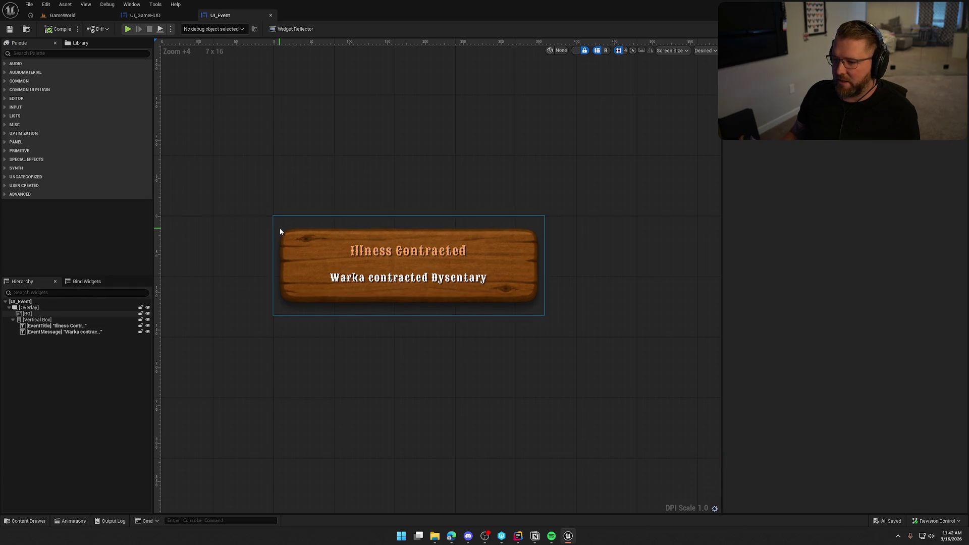
pyautogui.click(274, 205)
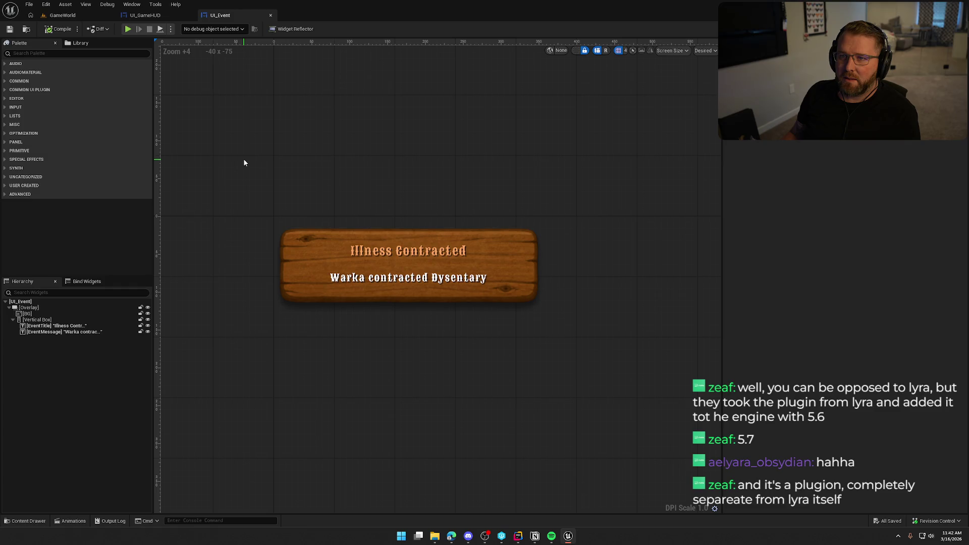
# Bring up the Plugins manager from the GameWorld level editor with the search cleared
pyautogui.click(62, 15)
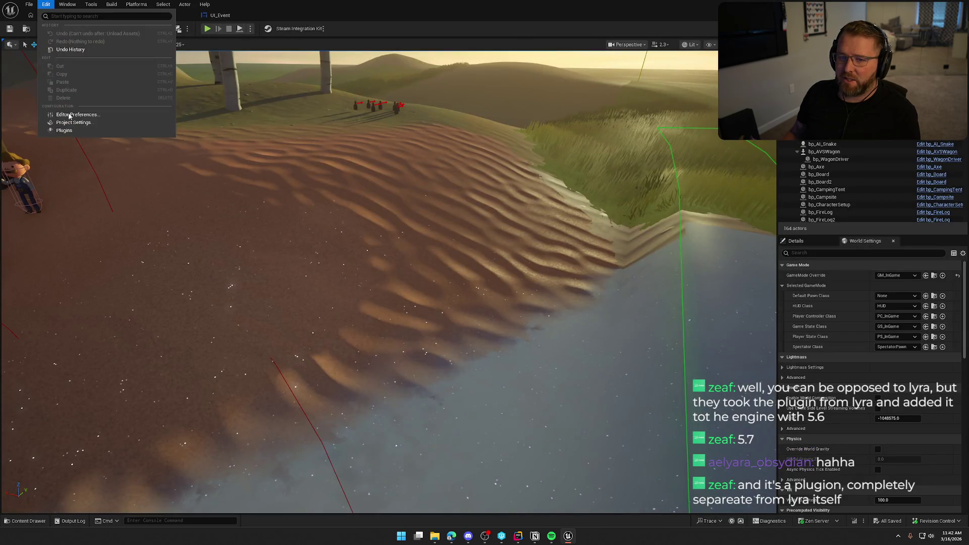
pyautogui.click(68, 135)
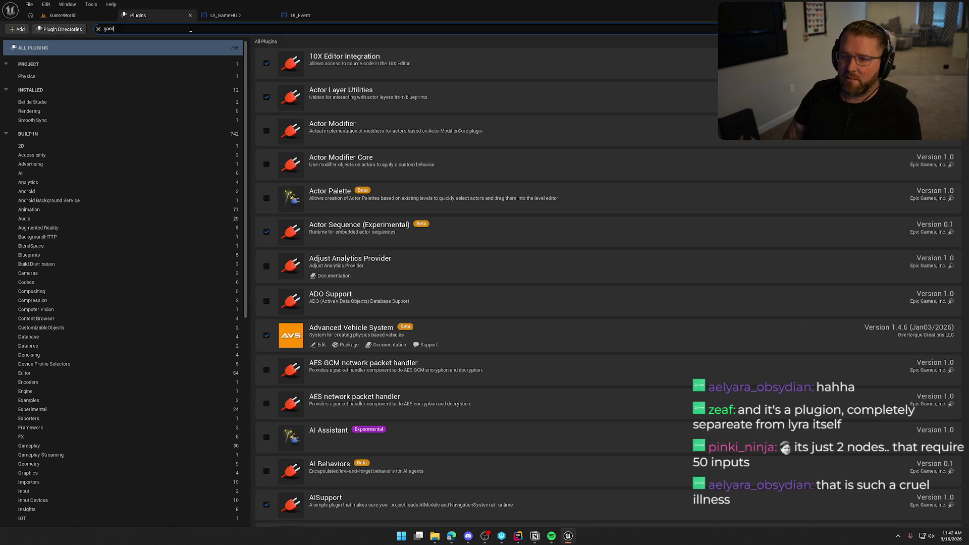
pyautogui.write('eplay mess')
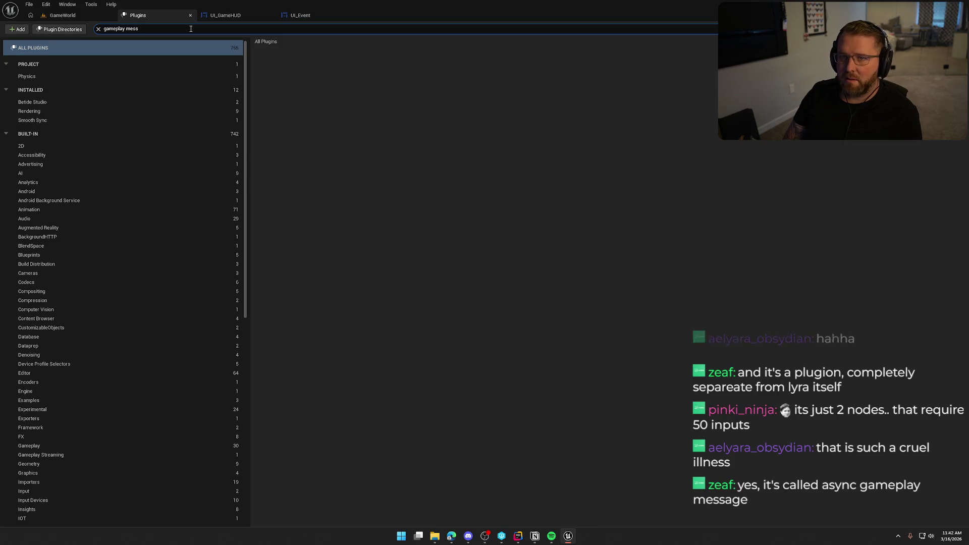
pyautogui.hotkey('ctrl', 'a')
pyautogui.press('BackSpace')
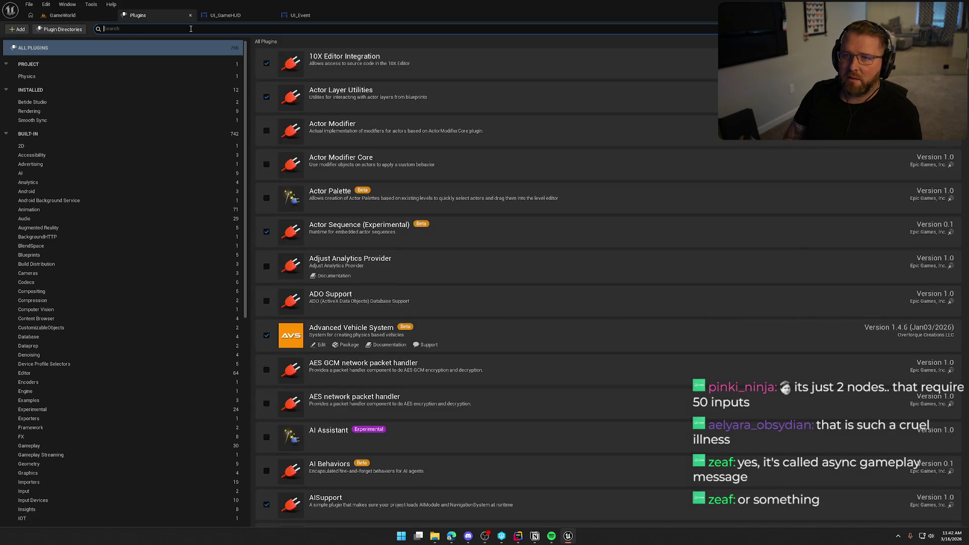
pyautogui.write('message')
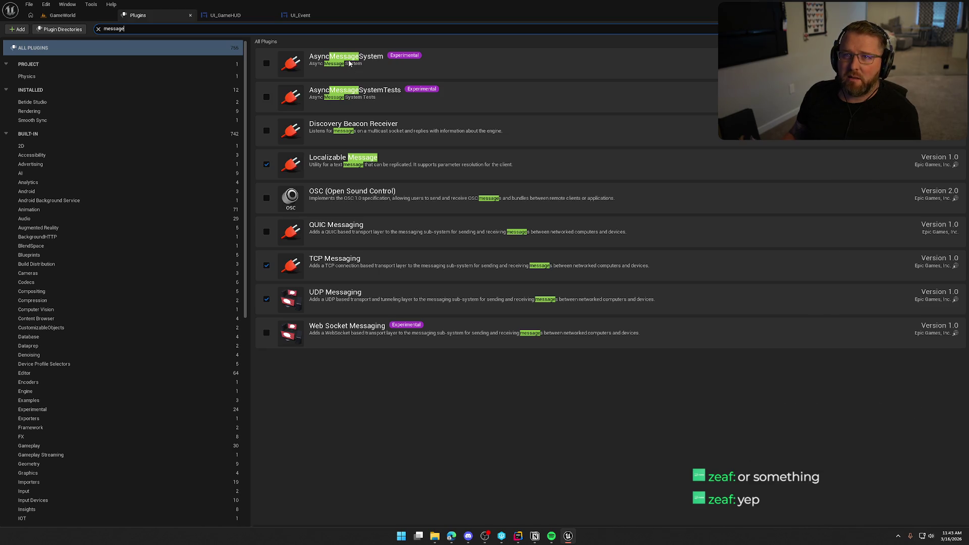
# Enable the experimental AsyncMessageSystem plugin, confirm the warning, and restart via the code editor
pyautogui.click(266, 63)
pyautogui.click(539, 287)
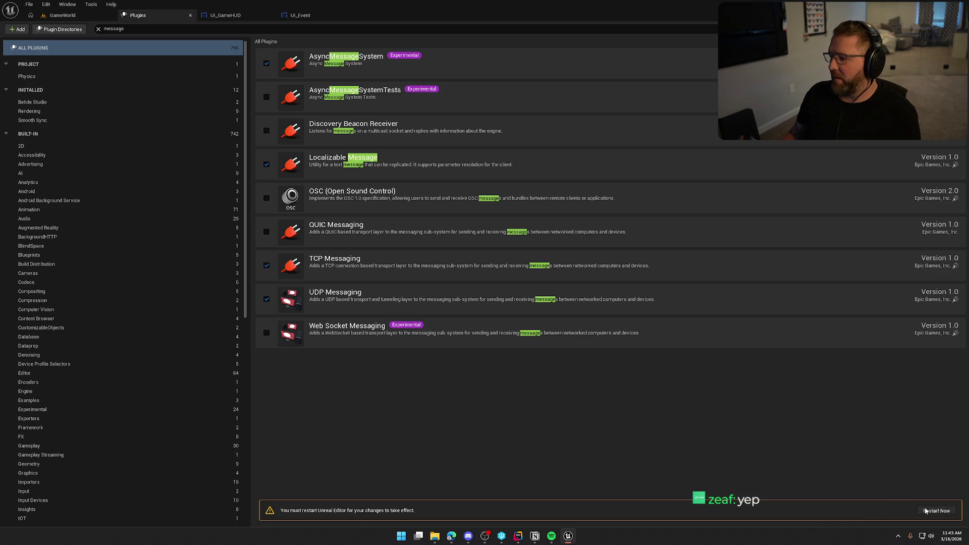
pyautogui.hotkey('alt', 'Tab')
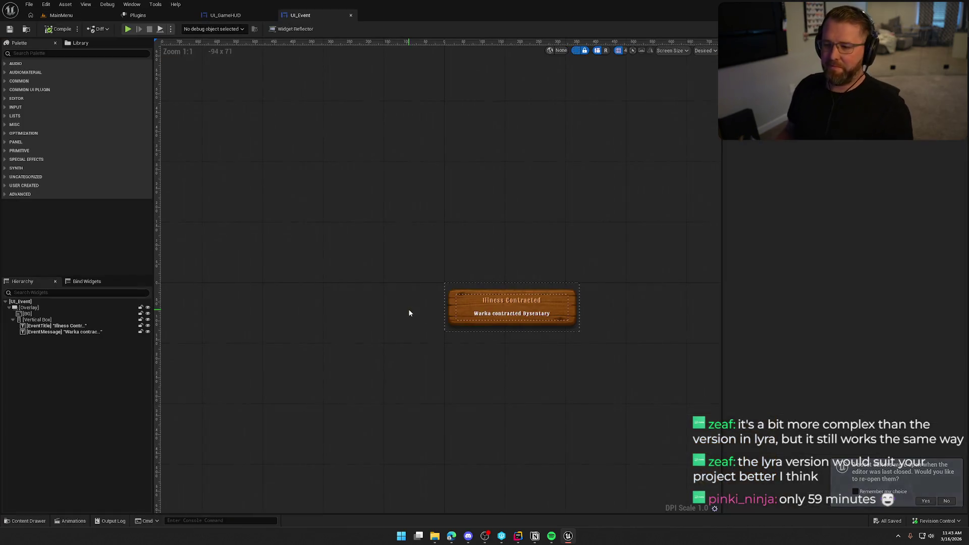
pyautogui.scroll(3, 358, 204)
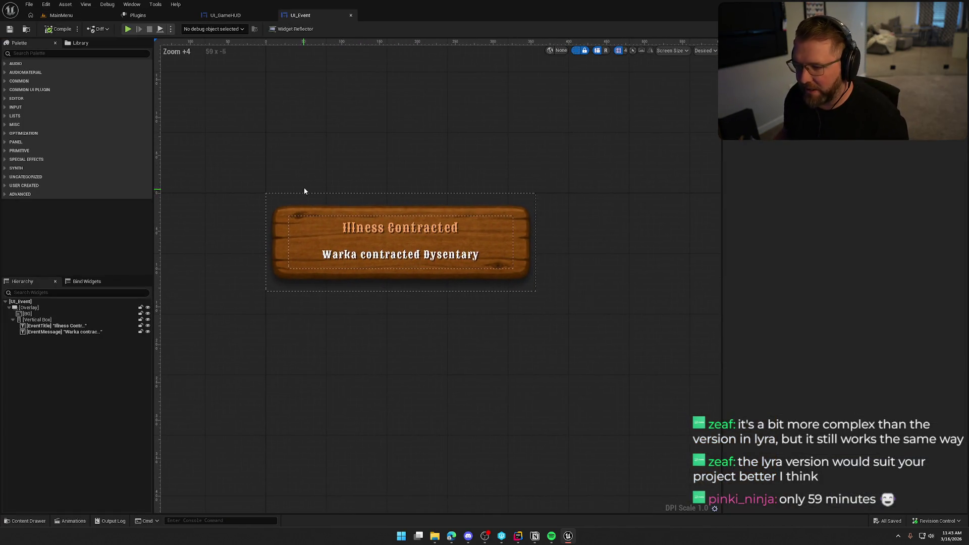
pyautogui.scroll(-1, 306, 166)
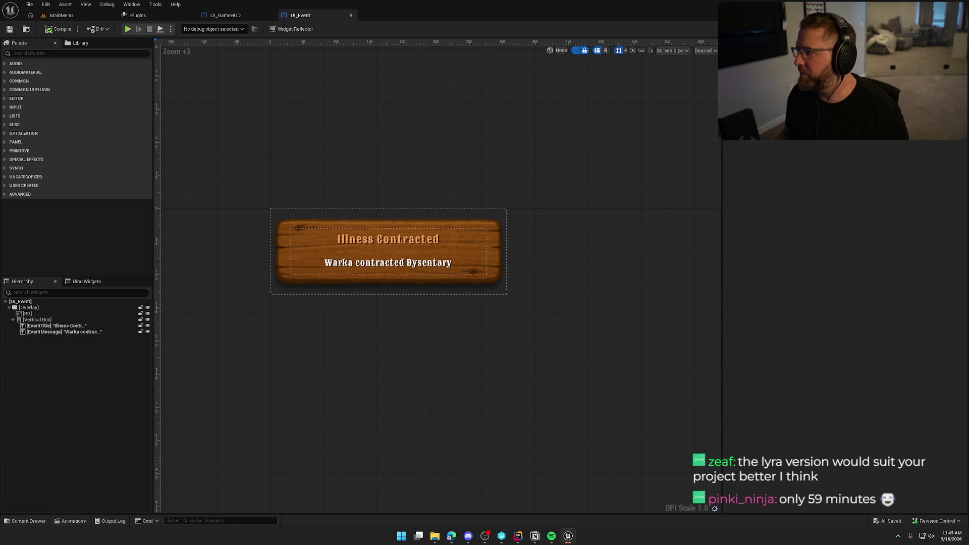
# Return to UI_GameHUD and show its event graph
pyautogui.click(224, 15)
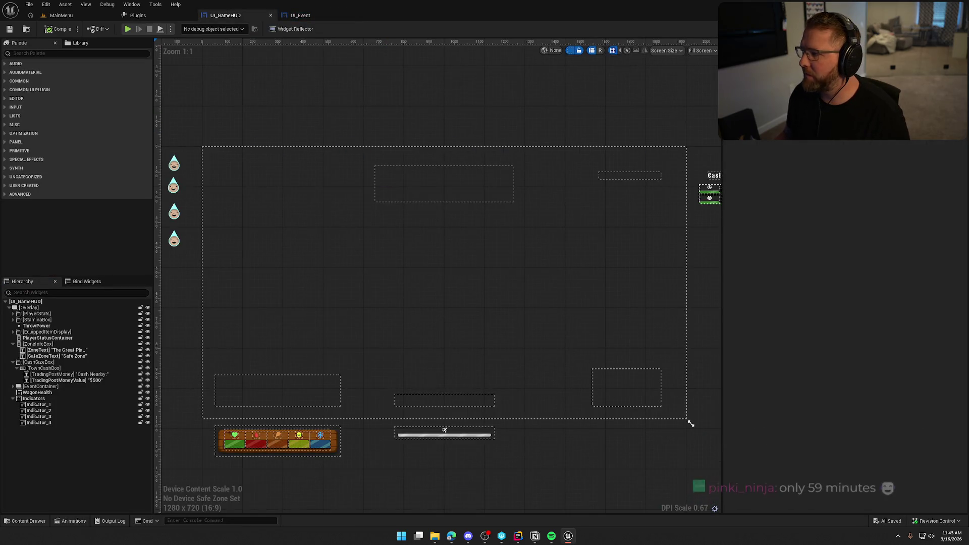
pyautogui.click(935, 28)
pyautogui.scroll(-3, 502, 288)
pyautogui.scroll(-2, 502, 289)
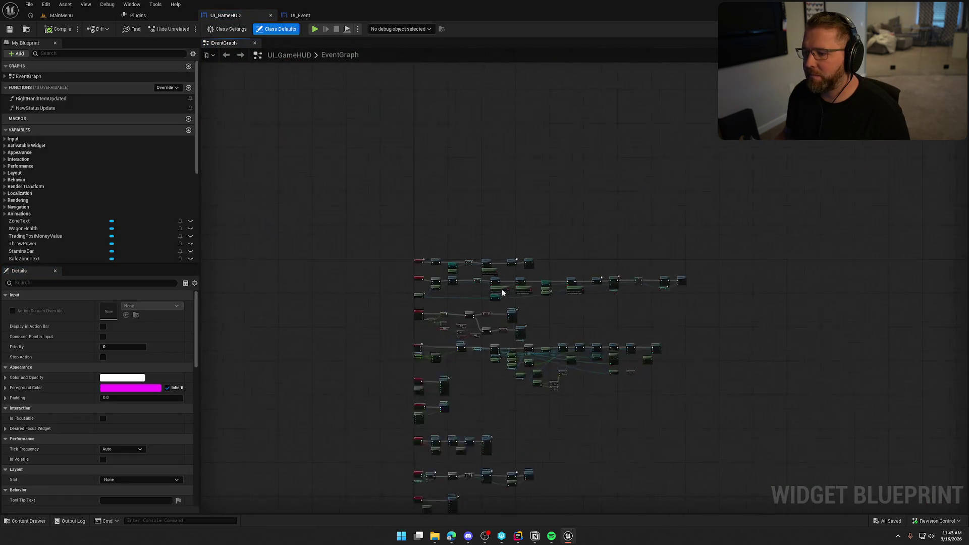
pyautogui.scroll(3, 502, 289)
# Add a Start Listening for Async Message node to the UI_GameHUD event graph
pyautogui.rightClick(446, 186)
pyautogui.press('Escape')
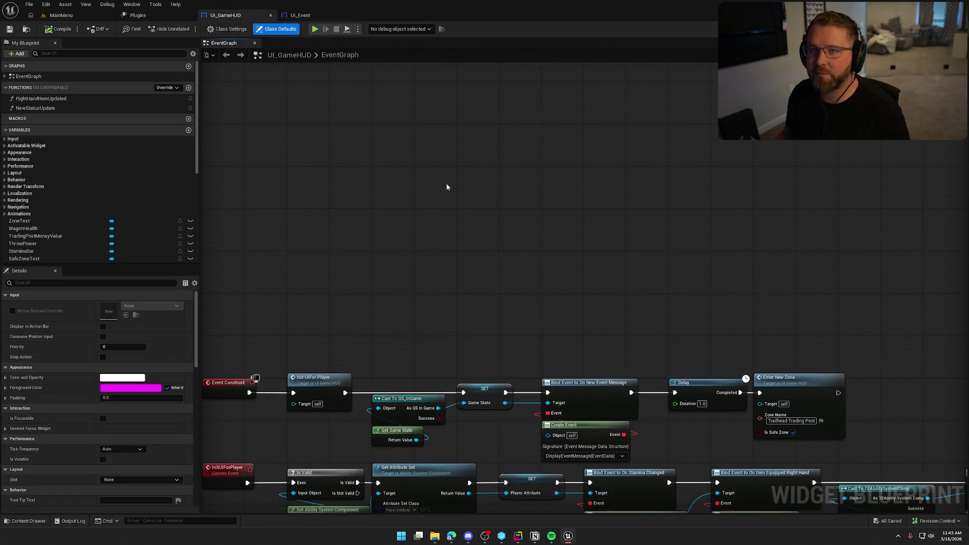
pyautogui.rightClick(447, 186)
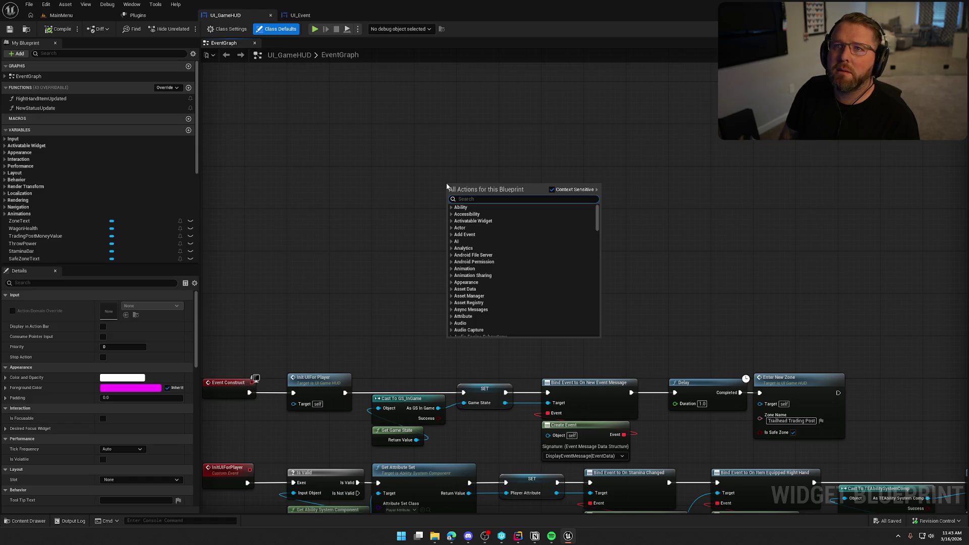
pyautogui.write('listen for m')
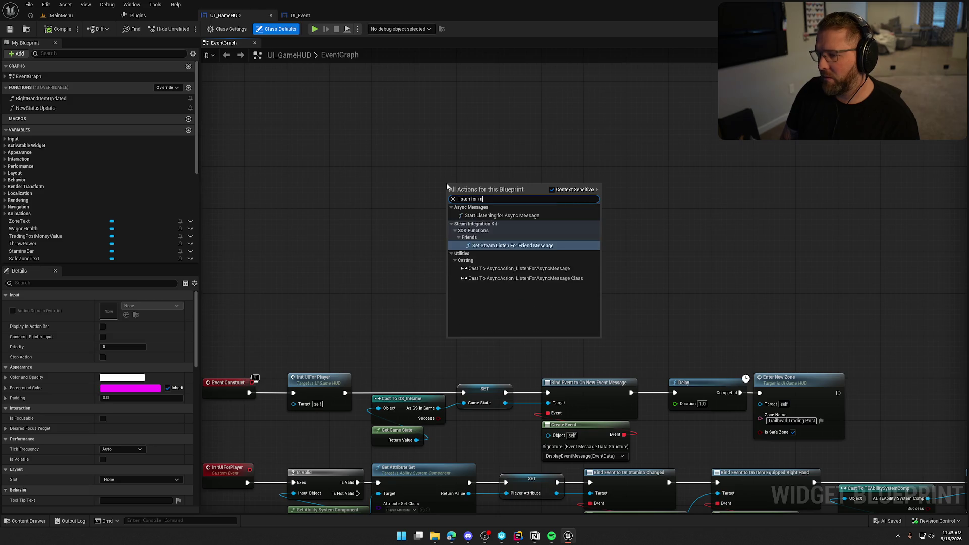
pyautogui.write('es')
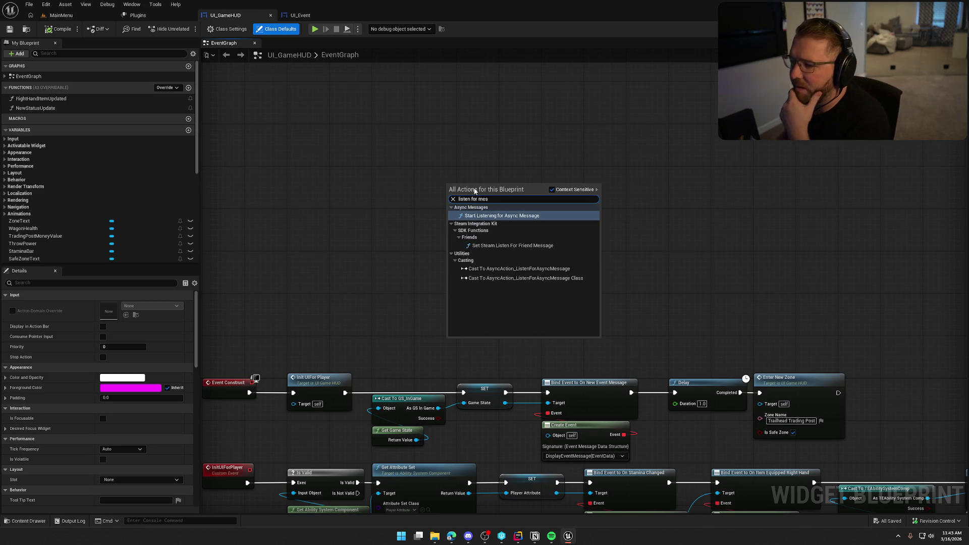
pyautogui.click(521, 216)
pyautogui.scroll(1, 530, 227)
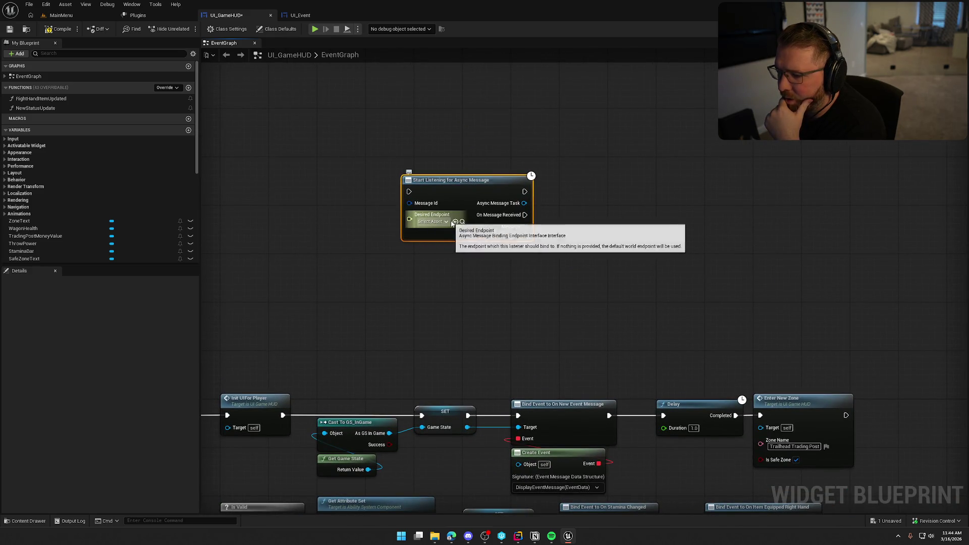
pyautogui.moveTo(472, 183); pyautogui.dragTo(485, 165)
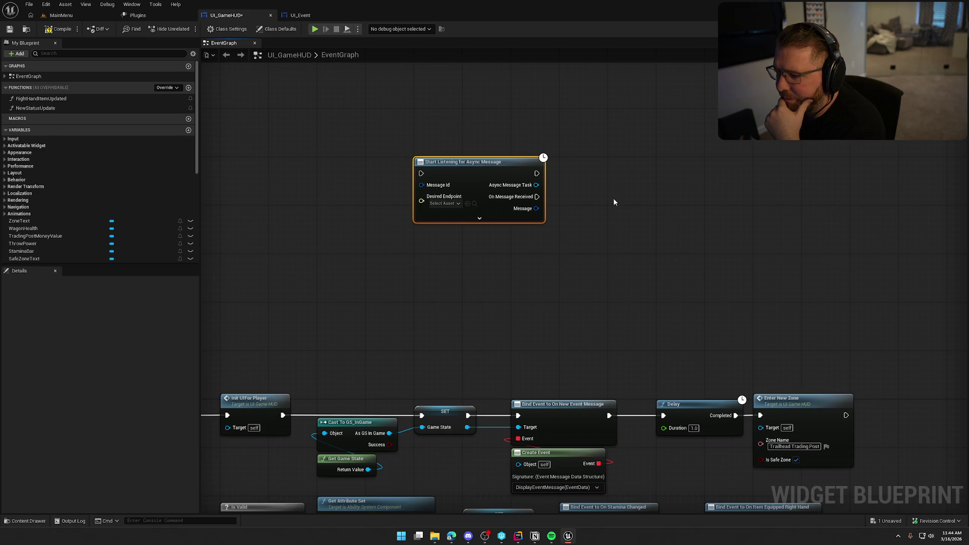
pyautogui.moveTo(613, 202); pyautogui.dragTo(571, 202)
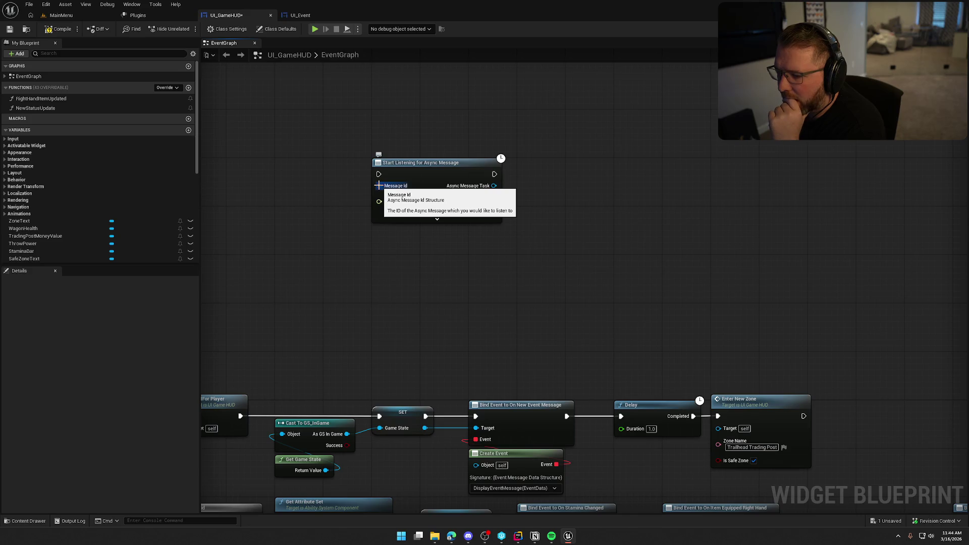
# Split the listener's Message output into Message Id, Source Id, Queue Time and Payload pins
pyautogui.rightClick(493, 210)
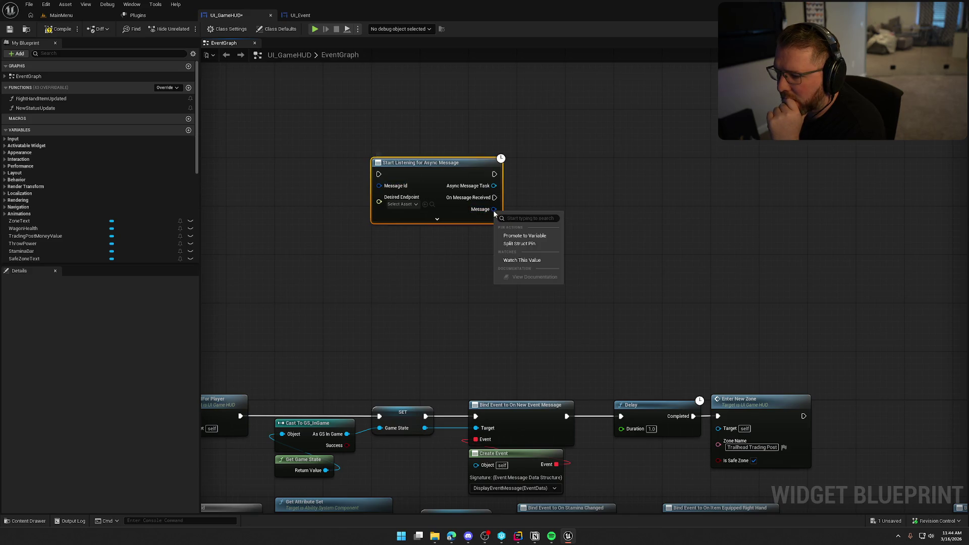
pyautogui.click(530, 246)
pyautogui.moveTo(551, 223); pyautogui.dragTo(490, 215)
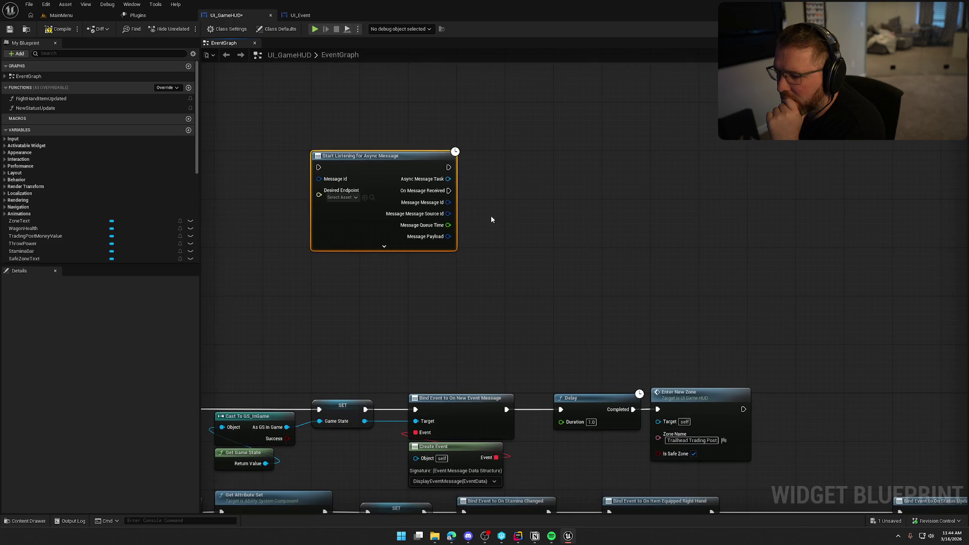
# Inspect the Message Payload actions and the empty Desired Endpoint asset list without adding anything
pyautogui.rightClick(448, 236)
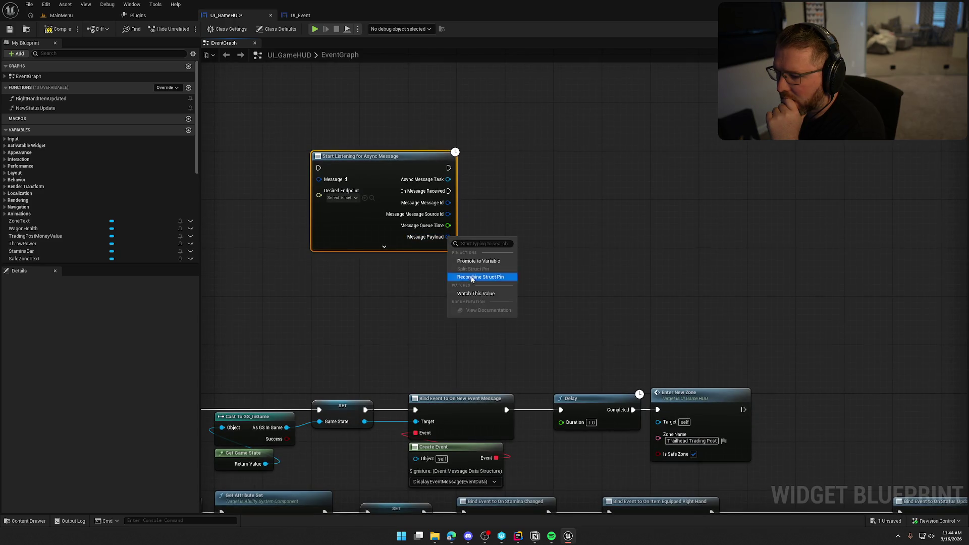
pyautogui.click(473, 235)
pyautogui.moveTo(448, 237); pyautogui.dragTo(528, 230)
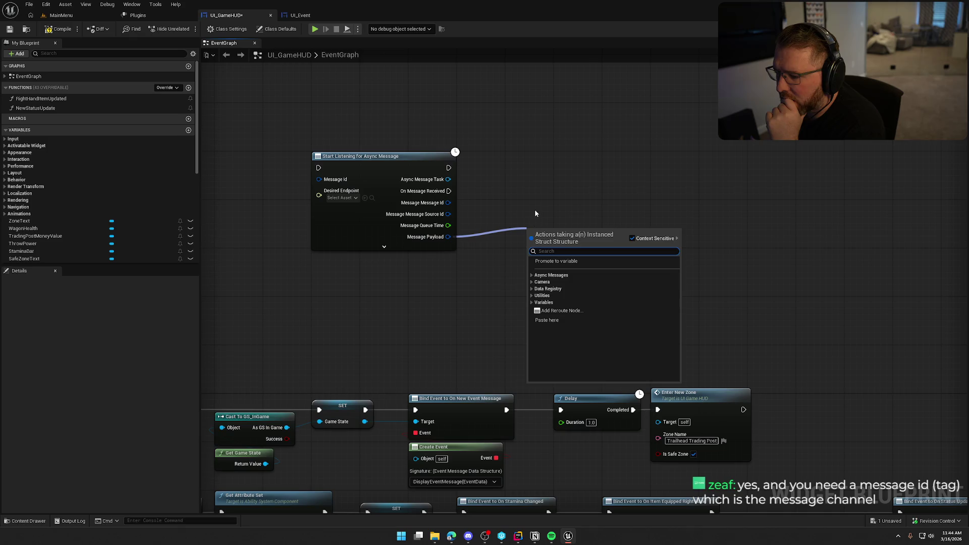
pyautogui.click(533, 275)
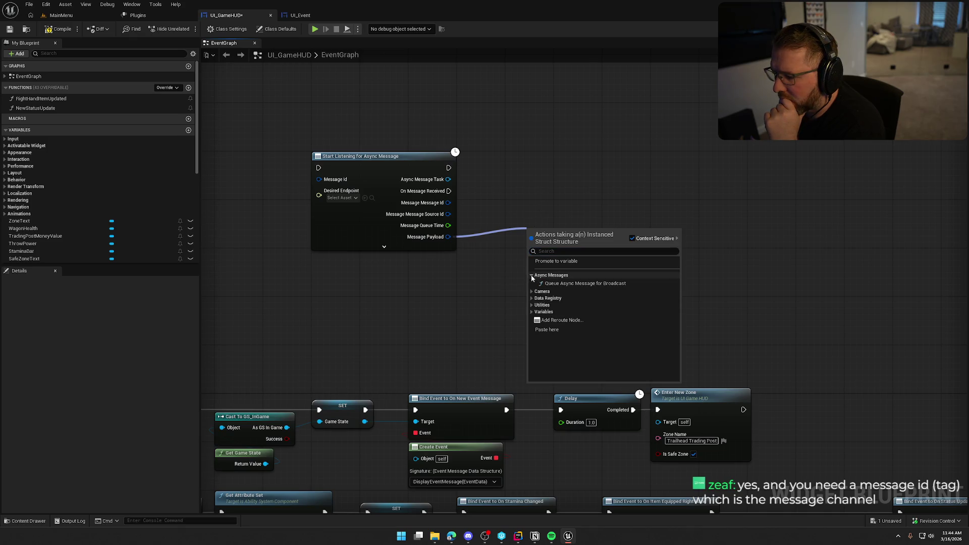
pyautogui.moveTo(584, 283)
pyautogui.press('Escape')
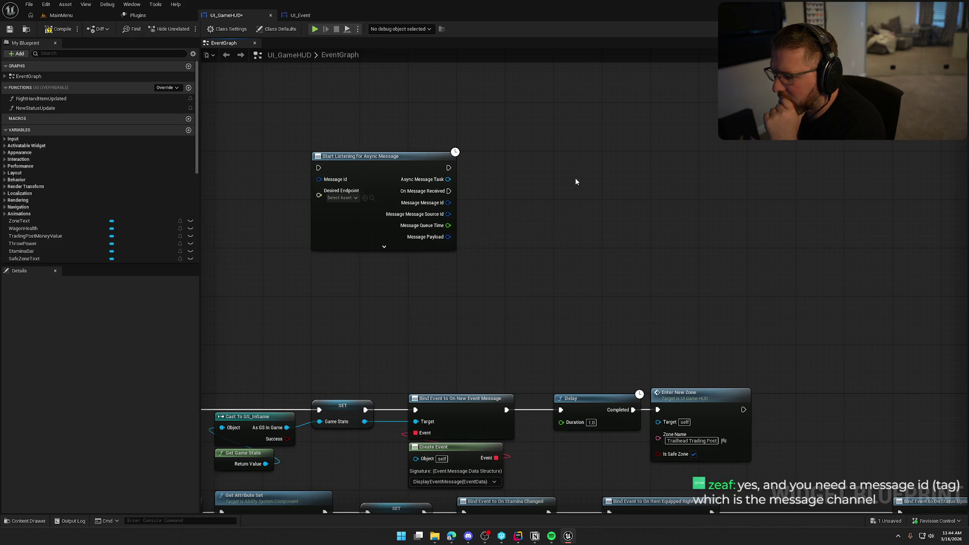
pyautogui.moveTo(528, 201); pyautogui.dragTo(608, 220)
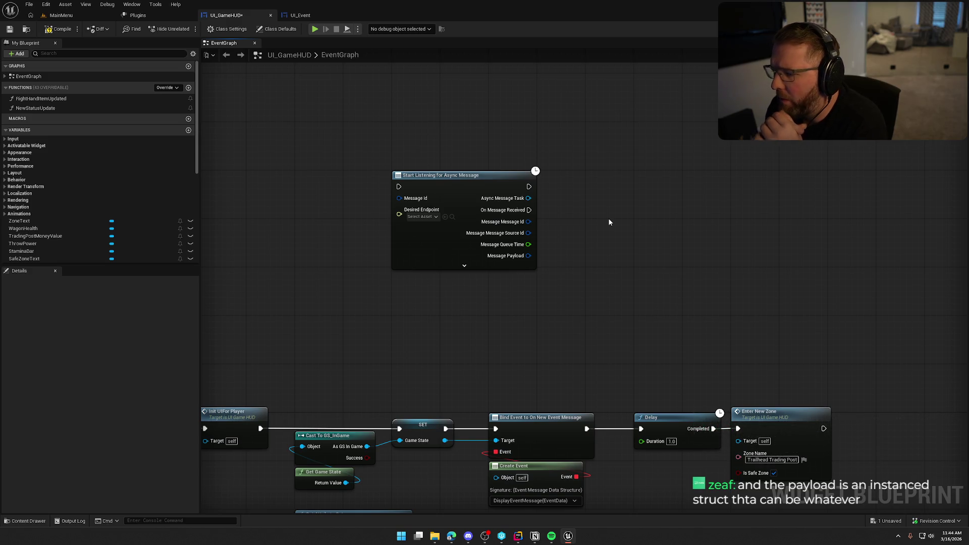
pyautogui.click(421, 217)
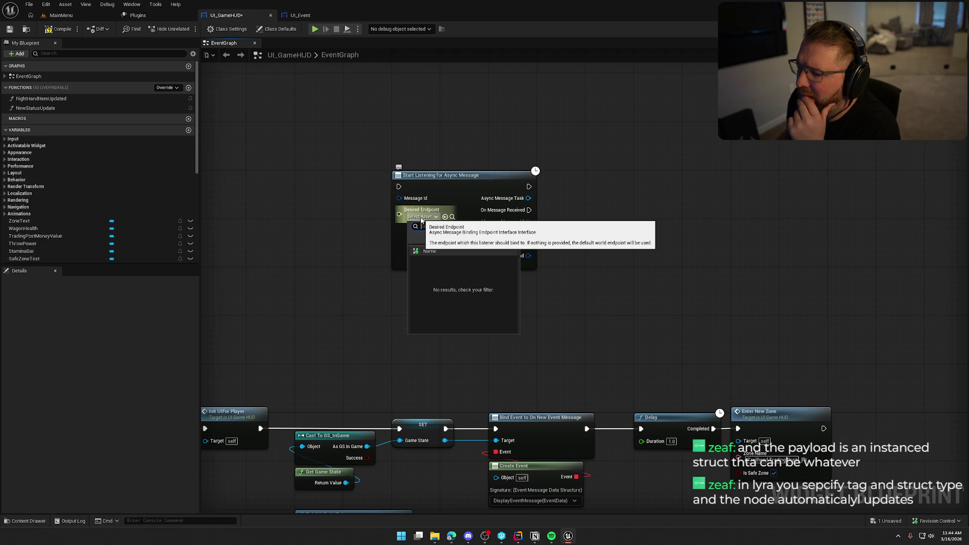
pyautogui.click(421, 219)
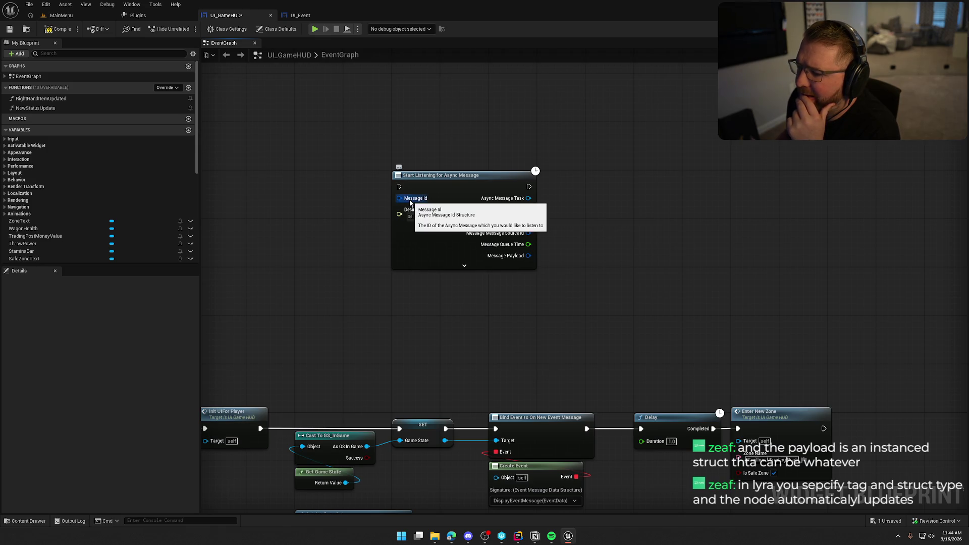
pyautogui.moveTo(399, 199); pyautogui.dragTo(347, 206)
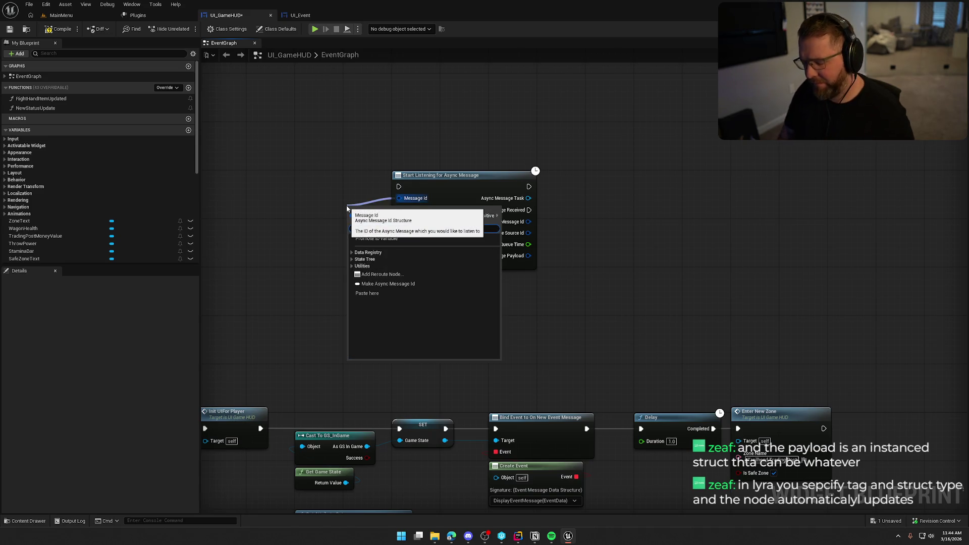
# Feed Message Id from a new Make Async Message Id node, leaving its gameplay tag at None
pyautogui.click(390, 239)
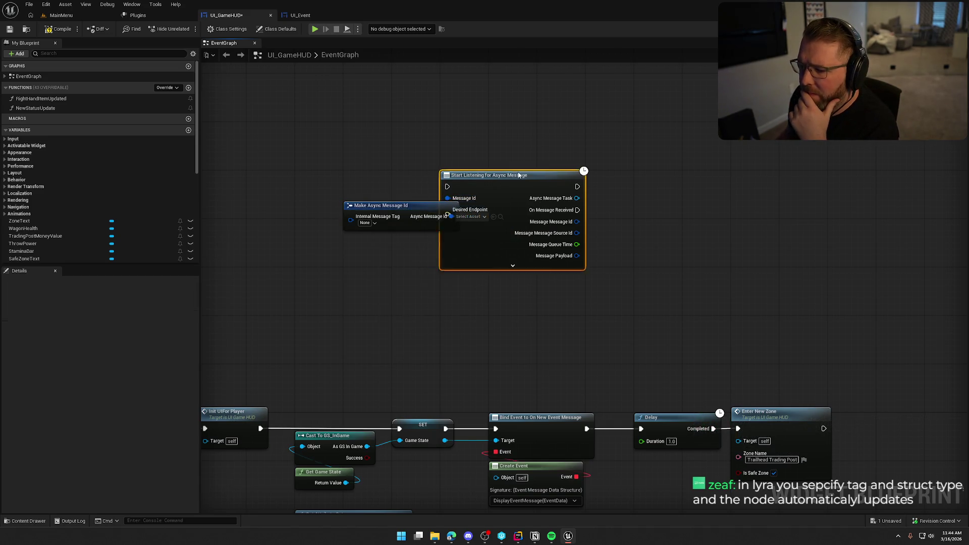
pyautogui.click(365, 224)
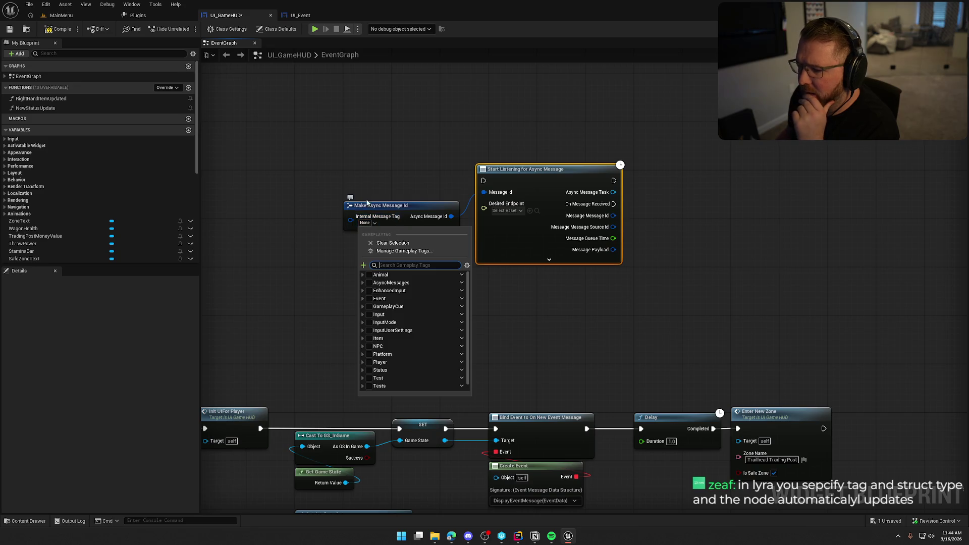
pyautogui.click(371, 161)
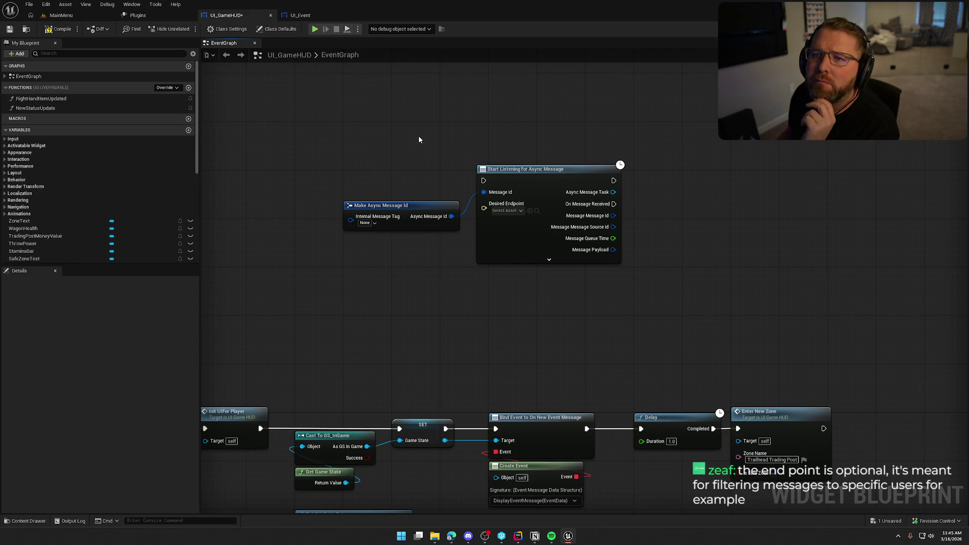
pyautogui.moveTo(385, 204); pyautogui.dragTo(385, 173)
pyautogui.click(367, 192)
pyautogui.click(372, 146)
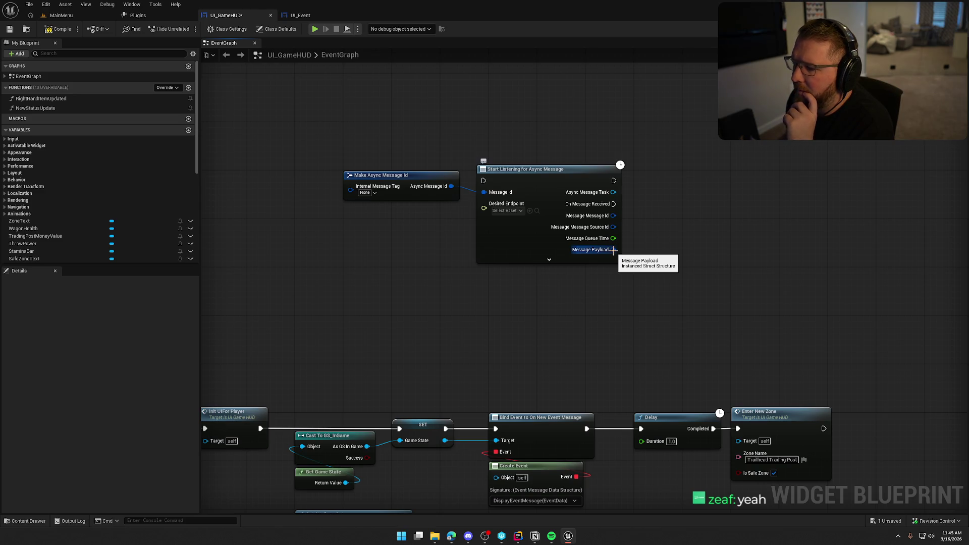
pyautogui.moveTo(398, 178); pyautogui.dragTo(402, 185)
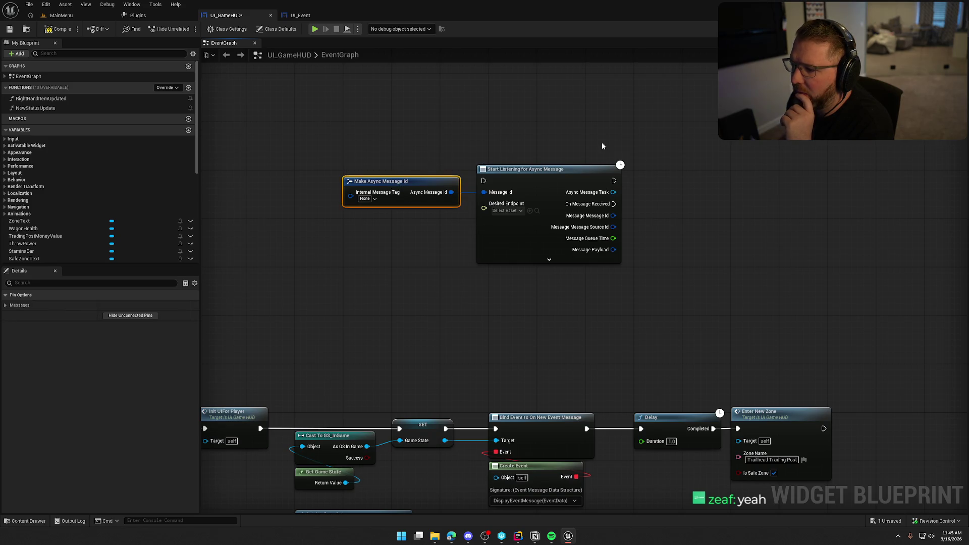
# Add a Queue Async Message for Broadcast node to the right of the listener
pyautogui.moveTo(686, 171); pyautogui.dragTo(567, 166)
pyautogui.rightClick(566, 167)
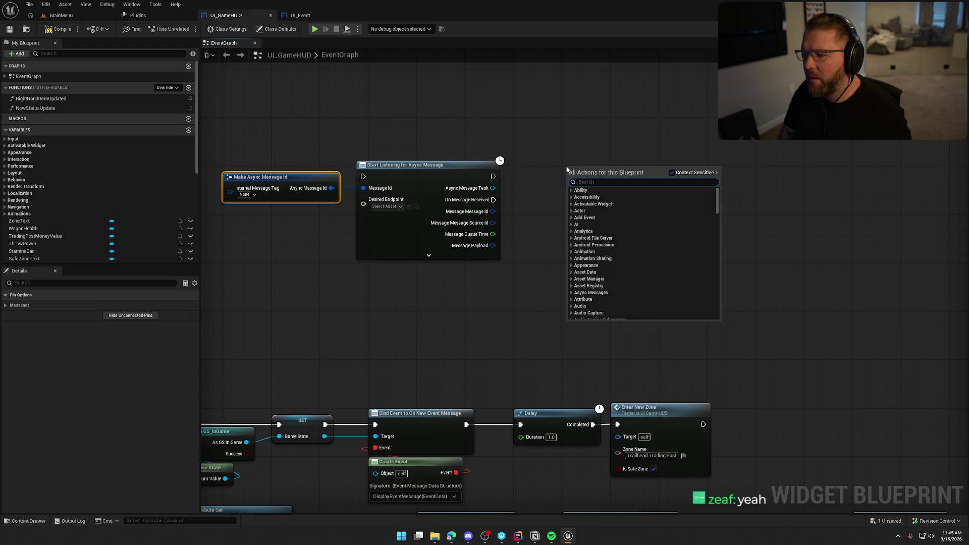
pyautogui.write('broadcast')
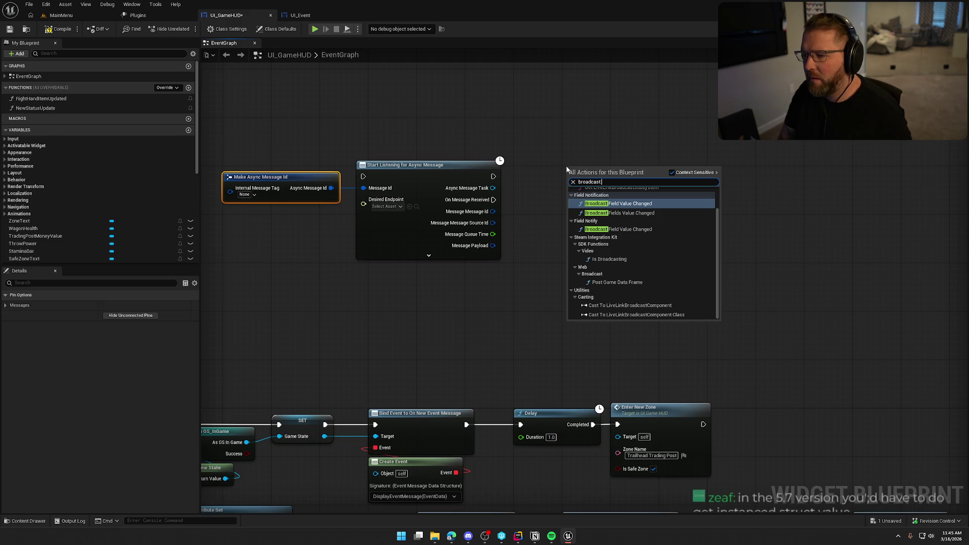
pyautogui.write(' asy')
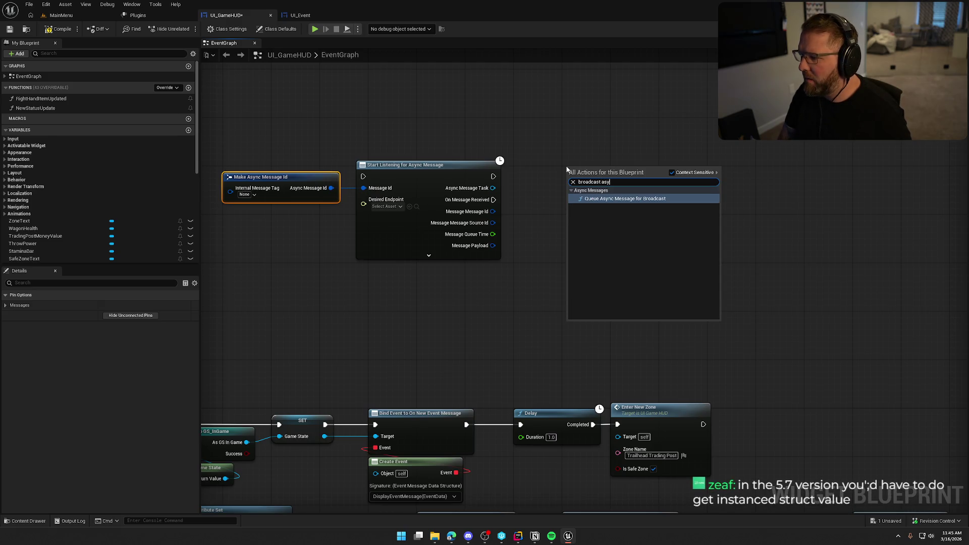
pyautogui.press('Return')
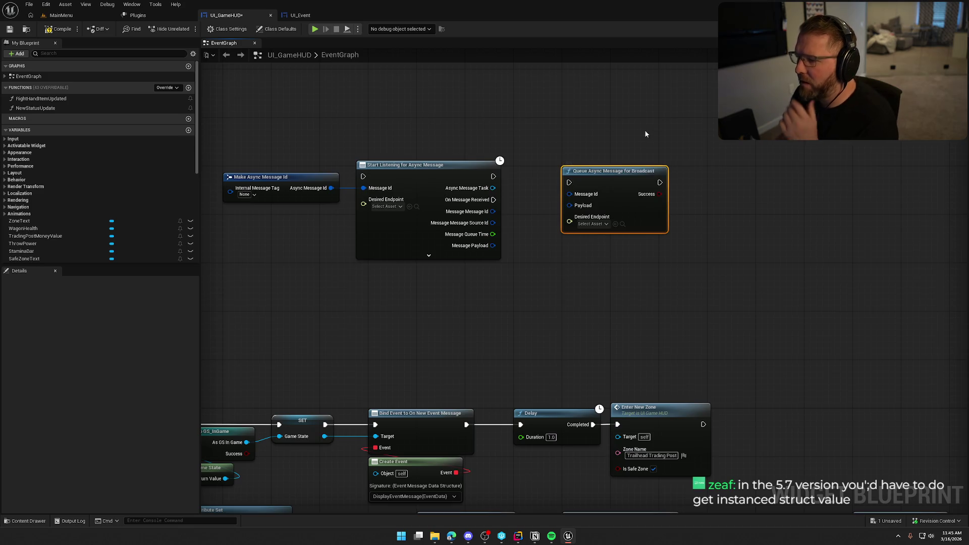
pyautogui.moveTo(606, 203); pyautogui.dragTo(616, 199)
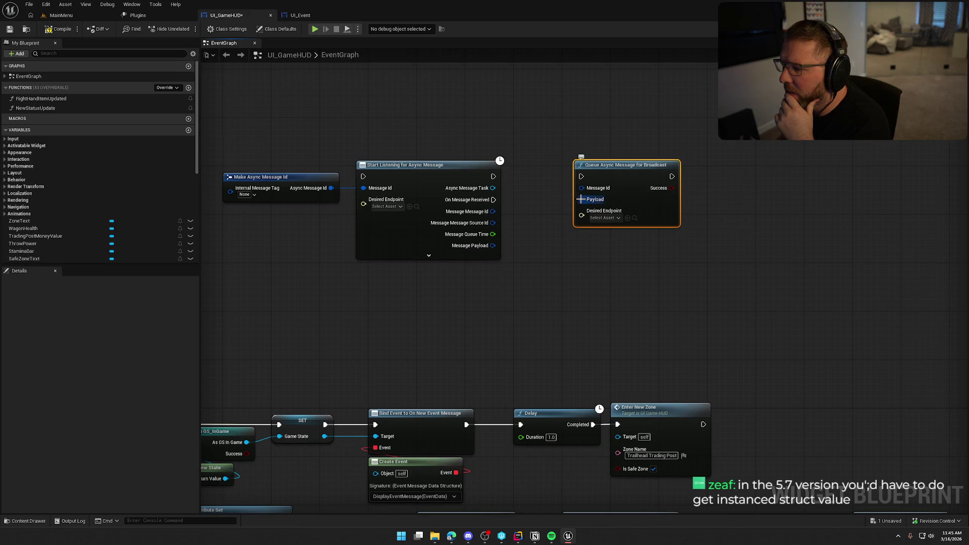
# Try a Make Instanced Struct on the broadcast Payload, remove it again, and tidy the node positions
pyautogui.moveTo(580, 199); pyautogui.dragTo(538, 244)
pyautogui.write('make instanced')
pyautogui.press('Return')
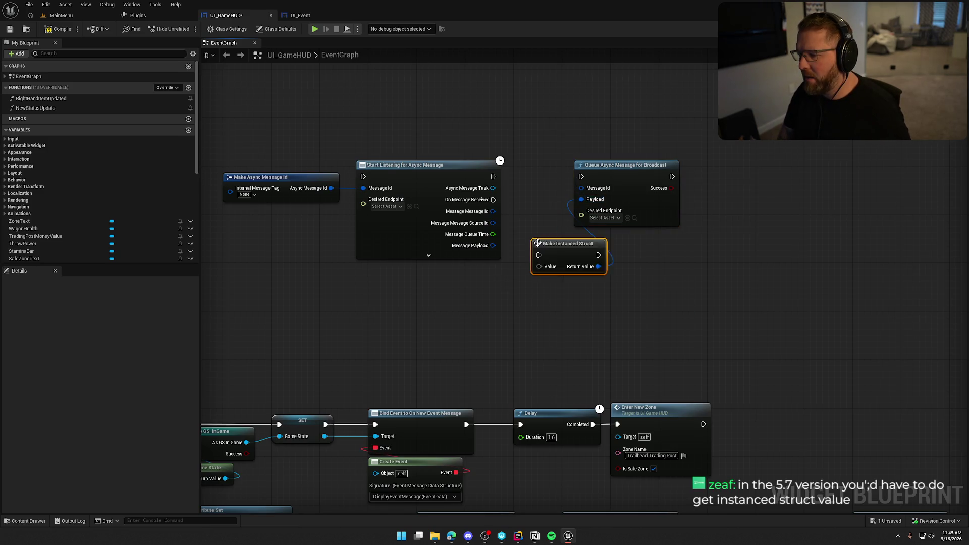
pyautogui.moveTo(568, 251); pyautogui.dragTo(604, 245)
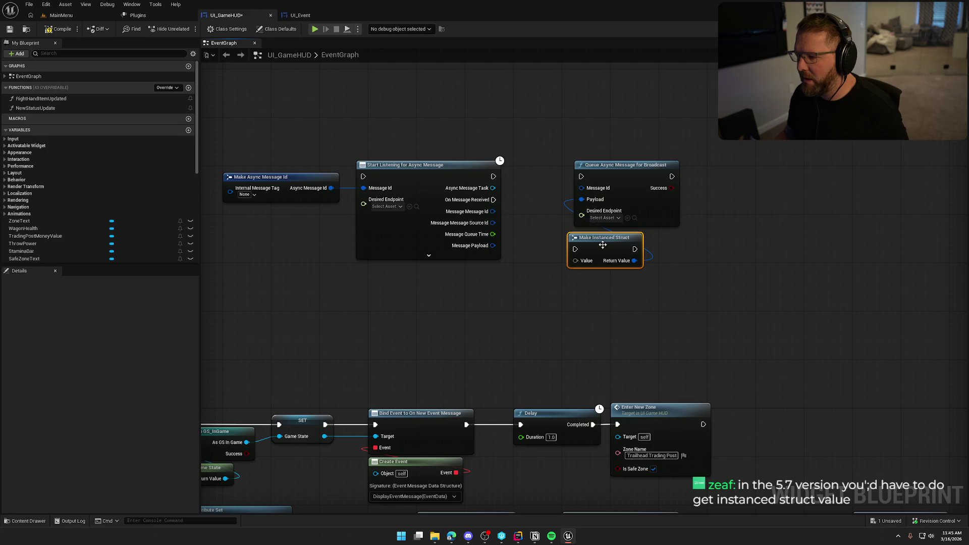
pyautogui.press('Delete')
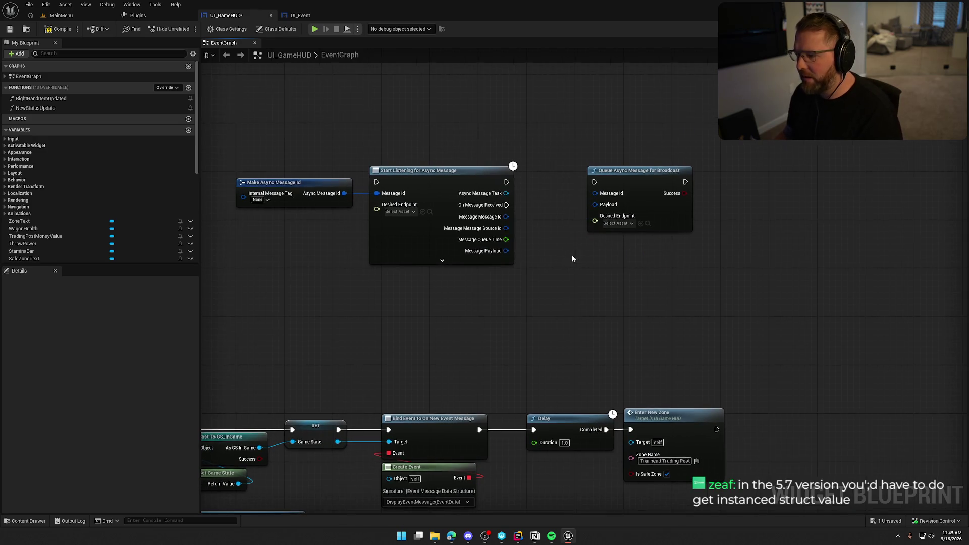
pyautogui.moveTo(647, 173); pyautogui.dragTo(681, 174)
pyautogui.moveTo(505, 251); pyautogui.dragTo(550, 280)
pyautogui.click(576, 189)
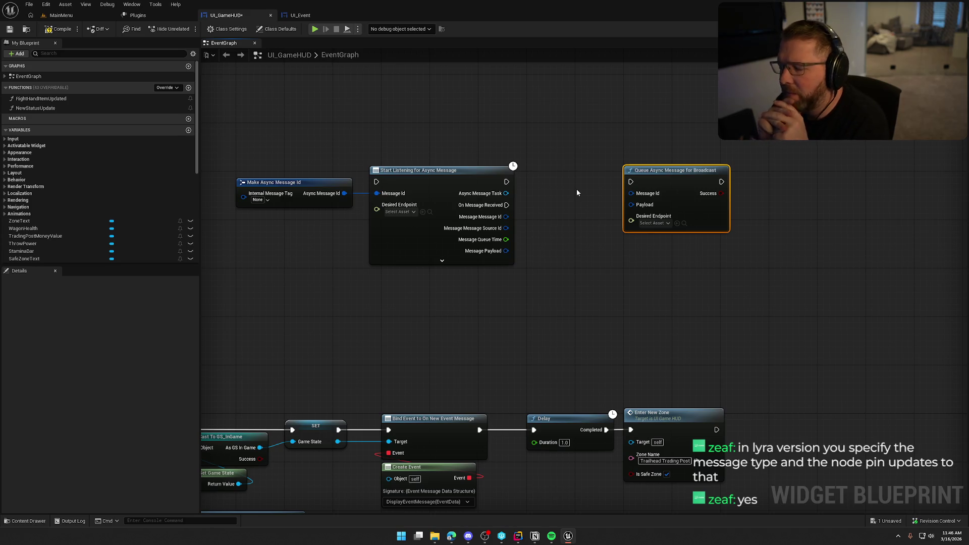
pyautogui.moveTo(439, 170); pyautogui.dragTo(451, 169)
pyautogui.click(459, 144)
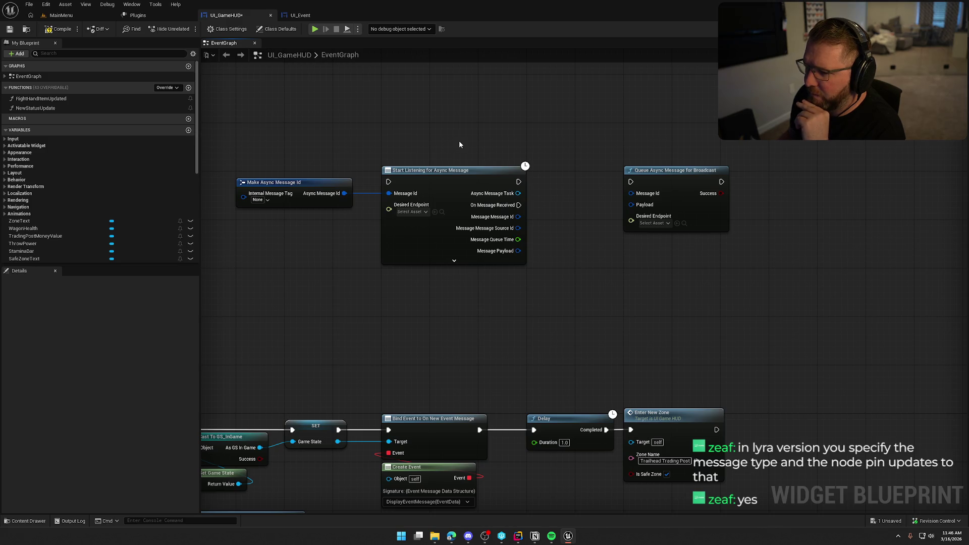
pyautogui.moveTo(454, 256); pyautogui.dragTo(554, 392)
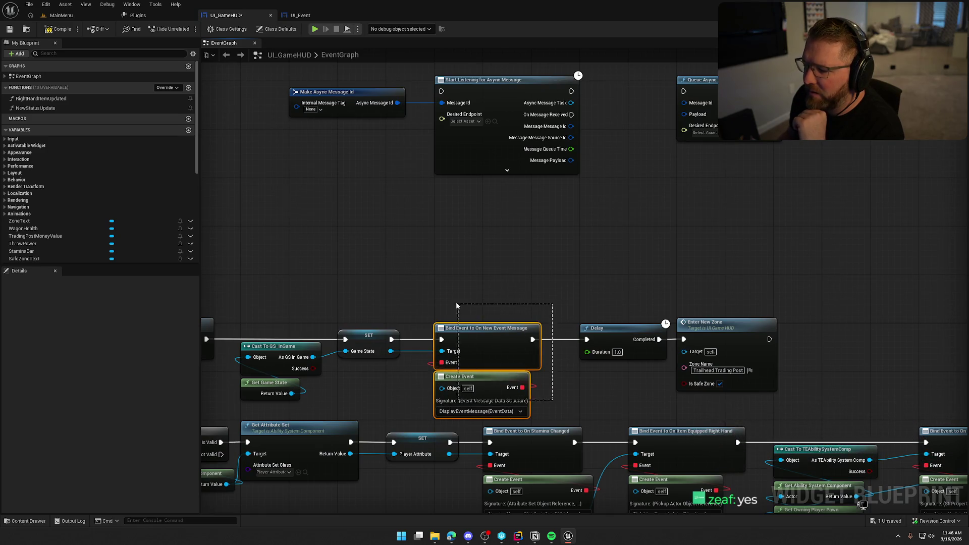
pyautogui.moveTo(449, 287)
pyautogui.mouseDown()
pyautogui.moveTo(402, 189)
pyautogui.moveTo(498, 324)
pyautogui.moveTo(535, 321)
pyautogui.mouseUp()
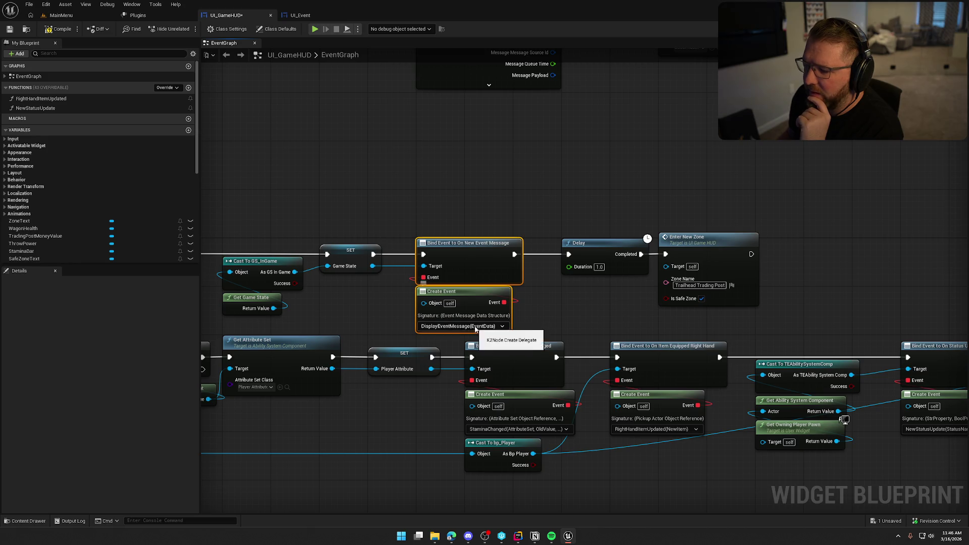
pyautogui.scroll(-2, 484, 267)
pyautogui.click(459, 271)
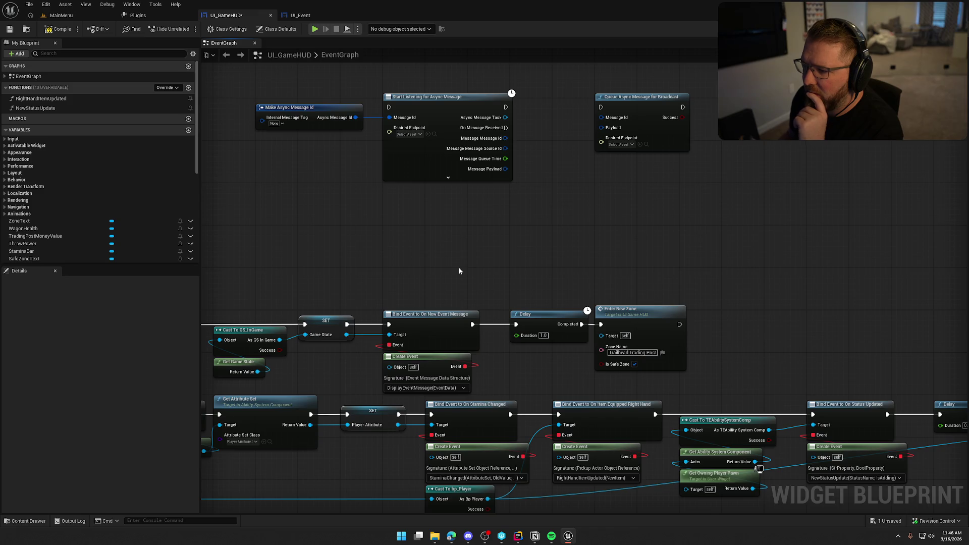
pyautogui.moveTo(489, 249); pyautogui.dragTo(454, 226)
pyautogui.moveTo(658, 213); pyautogui.dragTo(327, 88)
pyautogui.click(402, 224)
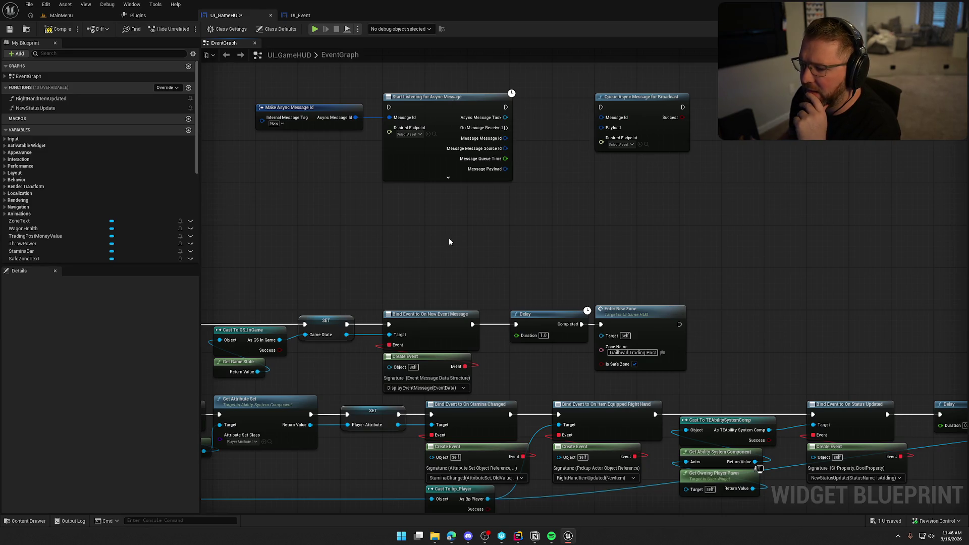
pyautogui.moveTo(377, 292); pyautogui.dragTo(480, 371)
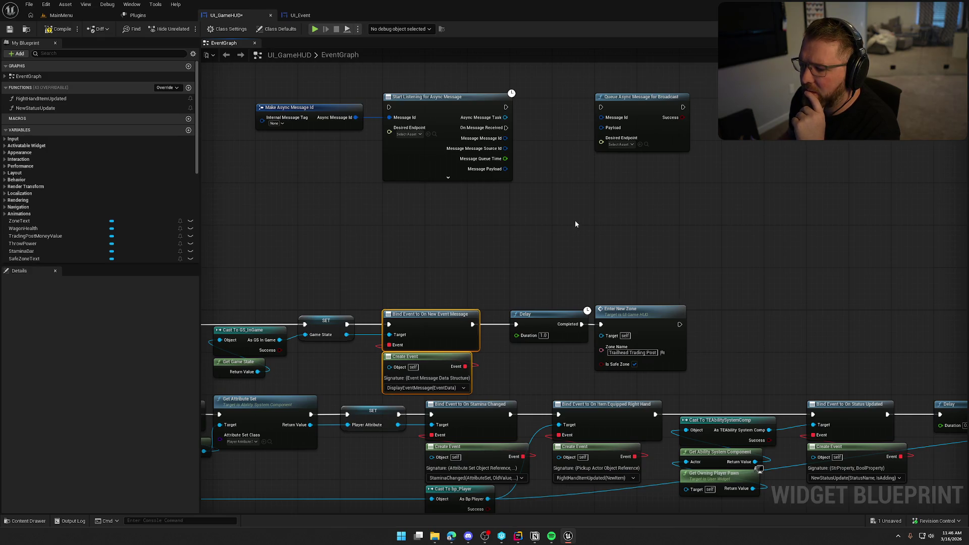
pyautogui.click(497, 227)
pyautogui.moveTo(242, 295); pyautogui.dragTo(427, 382)
pyautogui.click(504, 231)
pyautogui.moveTo(504, 231); pyautogui.dragTo(515, 247)
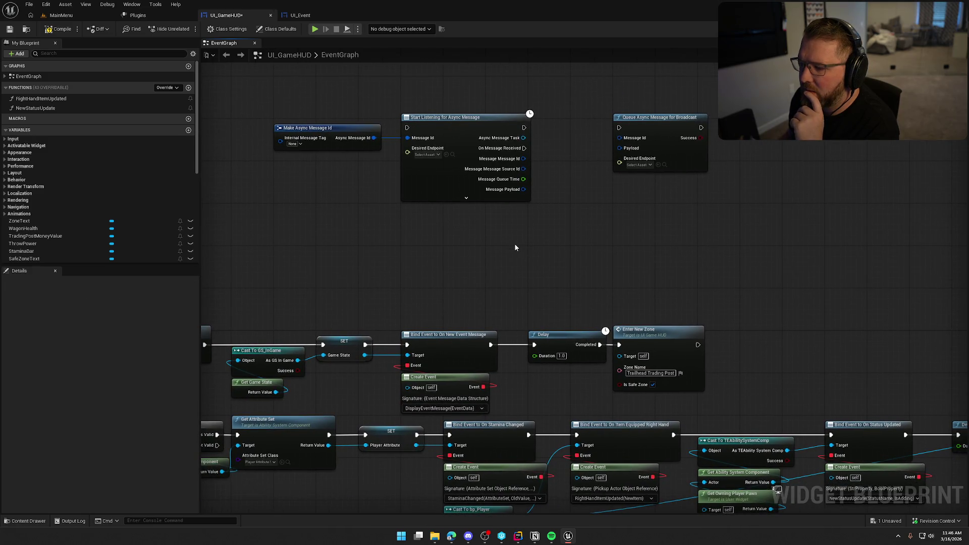
pyautogui.moveTo(233, 321); pyautogui.dragTo(497, 411)
pyautogui.moveTo(485, 272); pyautogui.dragTo(569, 183)
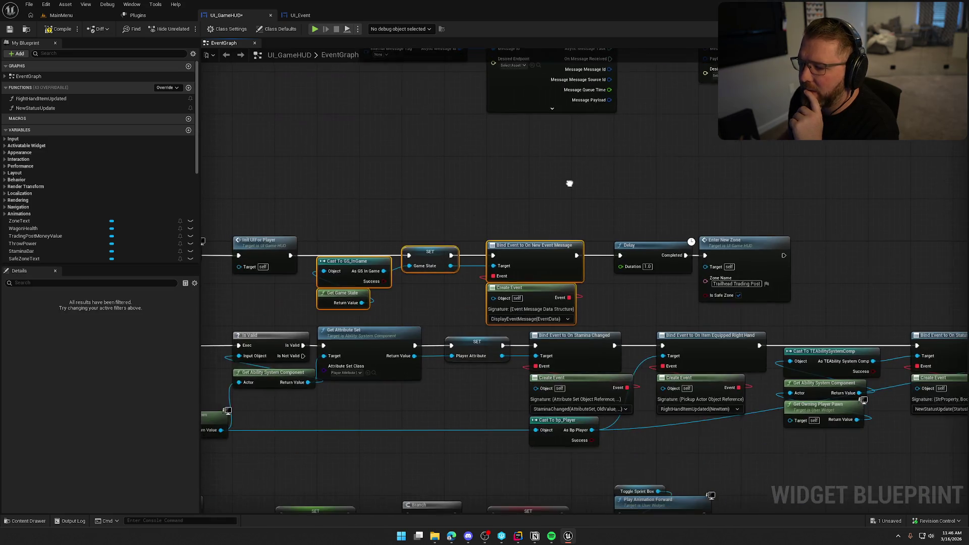
pyautogui.moveTo(316, 234)
pyautogui.mouseDown()
pyautogui.moveTo(593, 317)
pyautogui.moveTo(562, 314)
pyautogui.mouseUp()
pyautogui.click(562, 314)
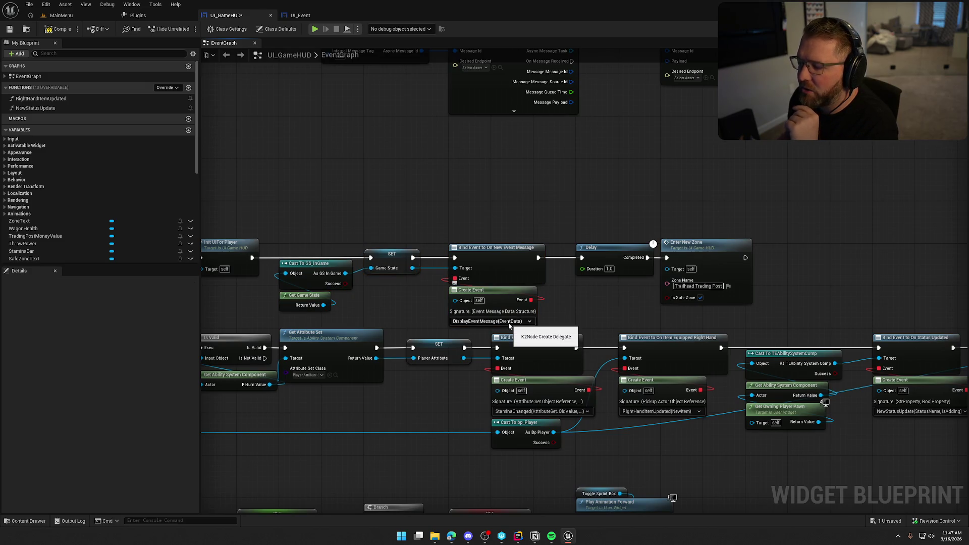
pyautogui.scroll(-2, 509, 325)
pyautogui.scroll(-3, 564, 306)
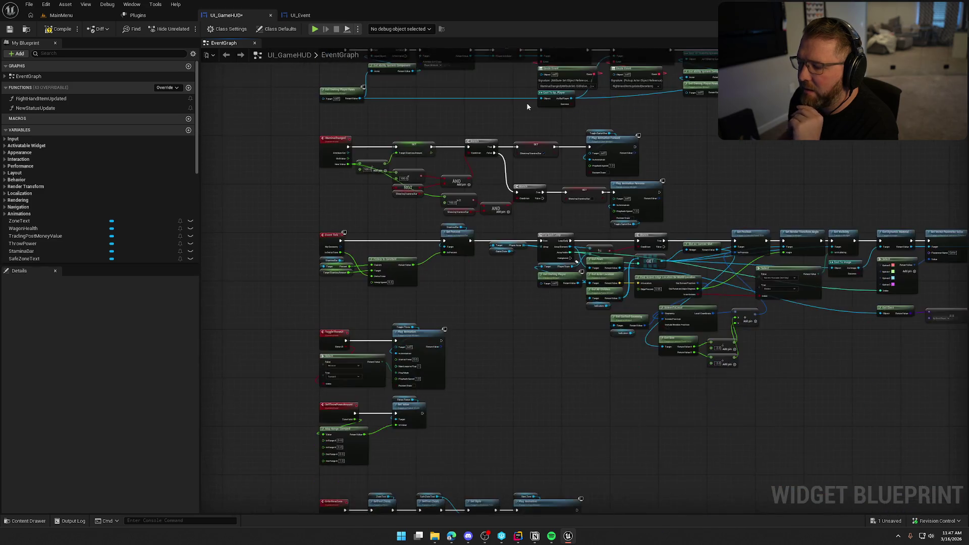
pyautogui.scroll(2, 510, 265)
pyautogui.scroll(2, 475, 252)
pyautogui.scroll(1, 474, 252)
pyautogui.moveTo(474, 253)
pyautogui.mouseDown()
pyautogui.moveTo(574, 252)
pyautogui.moveTo(530, 18)
pyautogui.moveTo(606, 89)
pyautogui.mouseUp()
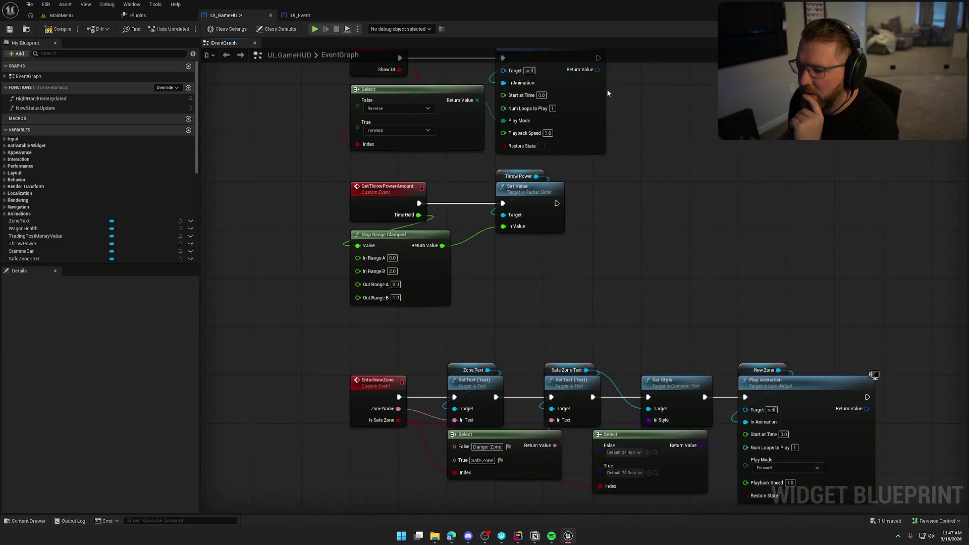
pyautogui.doubleClick(35, 76)
pyautogui.doubleClick(44, 170)
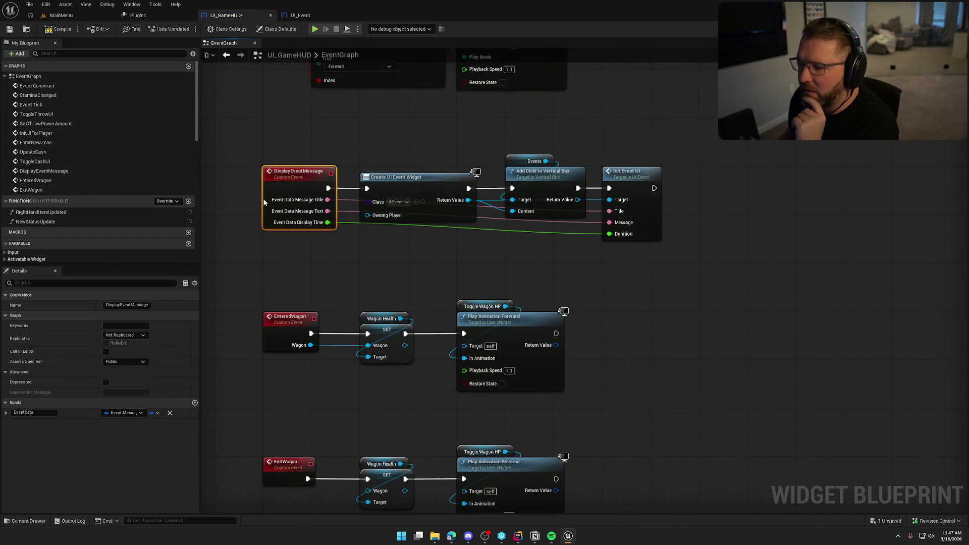
pyautogui.moveTo(631, 244); pyautogui.dragTo(315, 136)
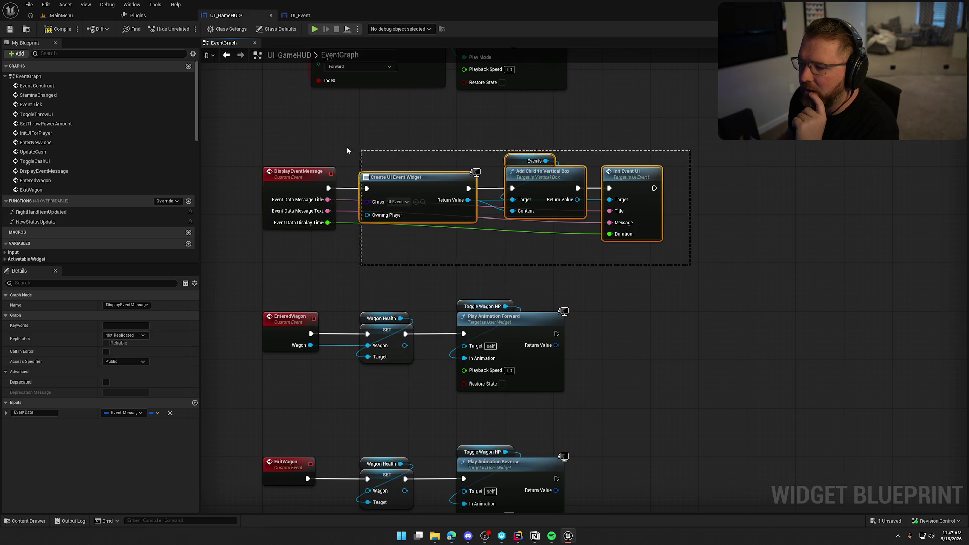
pyautogui.click(428, 129)
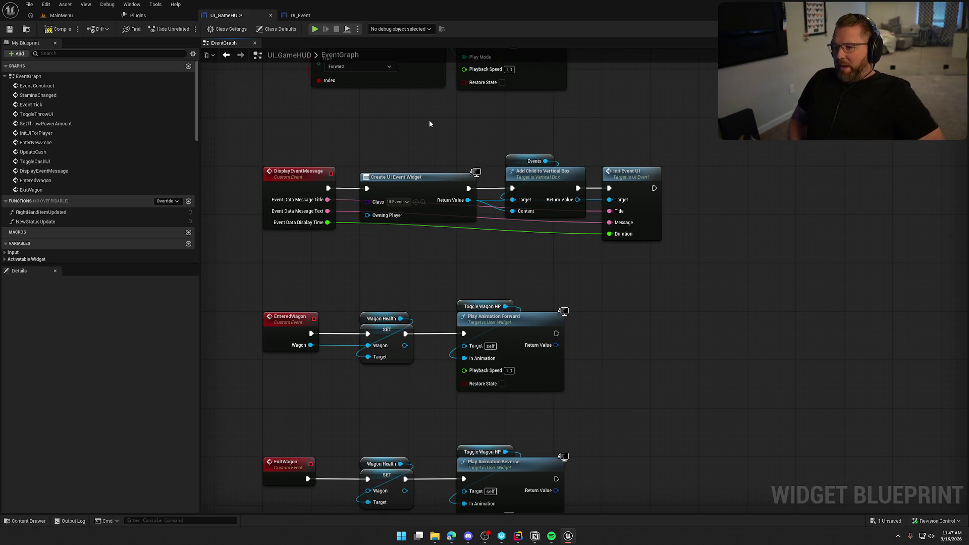
pyautogui.scroll(-5, 463, 182)
pyautogui.scroll(2, 463, 183)
pyautogui.scroll(1, 485, 197)
pyautogui.scroll(1, 537, 218)
pyautogui.scroll(1, 524, 246)
pyautogui.moveTo(468, 271)
pyautogui.mouseDown()
pyautogui.moveTo(455, 142)
pyautogui.moveTo(543, 185)
pyautogui.moveTo(516, 284)
pyautogui.moveTo(324, 213)
pyautogui.moveTo(542, 302)
pyautogui.mouseUp()
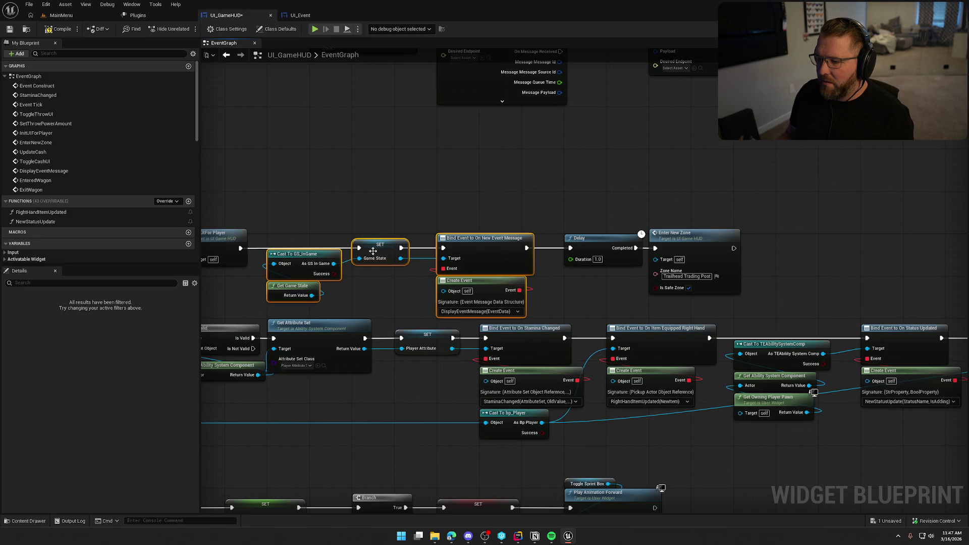
pyautogui.moveTo(270, 207); pyautogui.dragTo(536, 303)
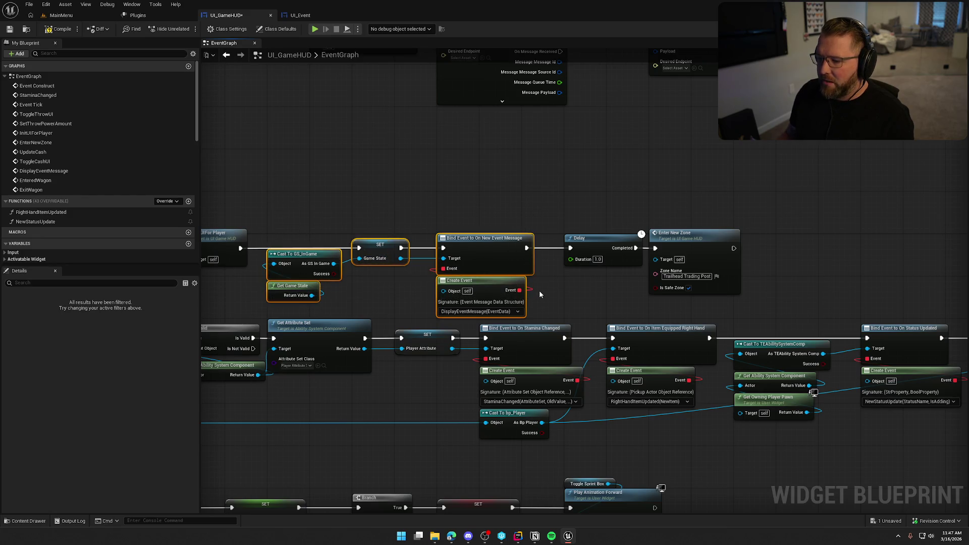
pyautogui.click(320, 243)
pyautogui.moveTo(296, 209); pyautogui.dragTo(410, 303)
pyautogui.moveTo(359, 267)
pyautogui.mouseDown()
pyautogui.moveTo(372, 278)
pyautogui.moveTo(364, 250)
pyautogui.mouseUp()
pyautogui.moveTo(375, 194); pyautogui.dragTo(541, 318)
pyautogui.click(472, 158)
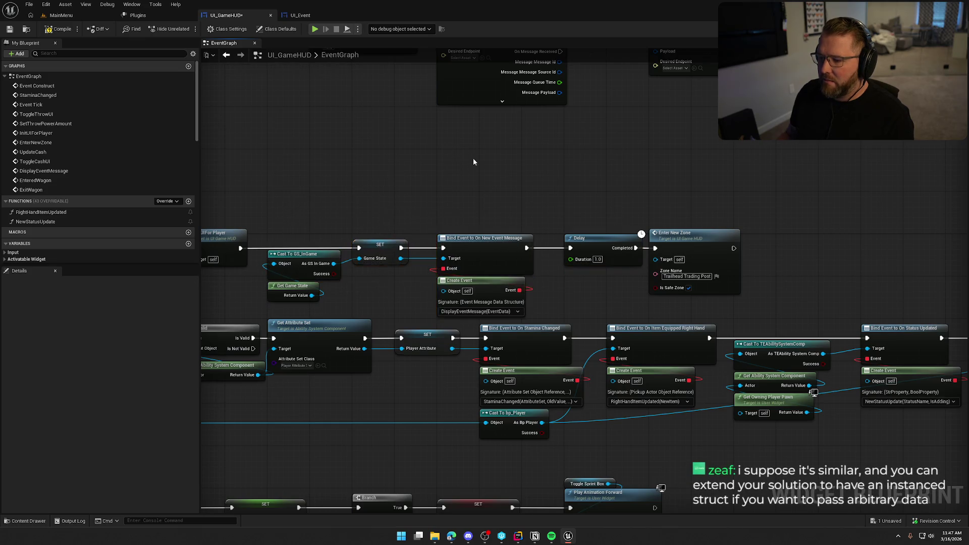
pyautogui.moveTo(472, 160); pyautogui.dragTo(592, 198)
pyautogui.moveTo(406, 175); pyautogui.dragTo(576, 257)
pyautogui.click(606, 163)
pyautogui.moveTo(611, 135)
pyautogui.mouseDown()
pyautogui.moveTo(555, 195)
pyautogui.moveTo(528, 302)
pyautogui.mouseUp()
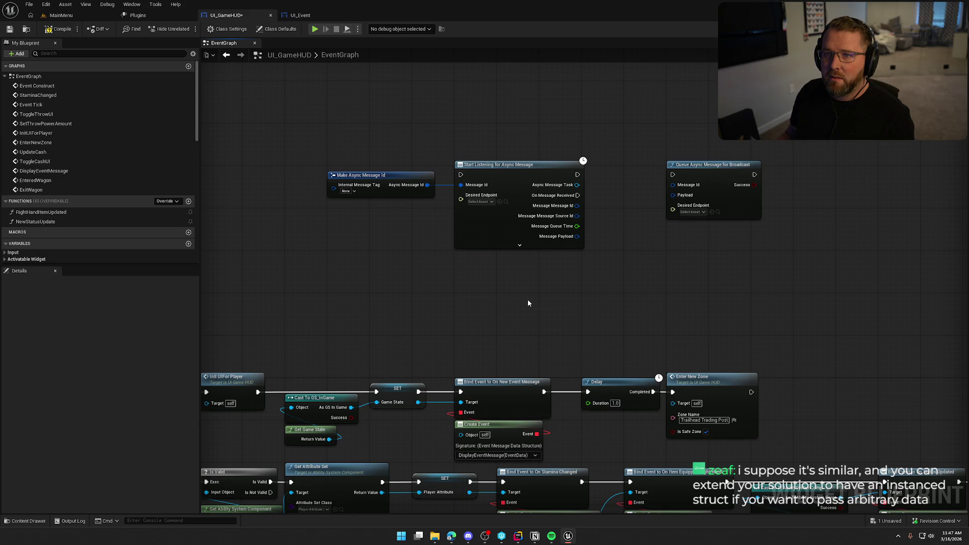
pyautogui.moveTo(528, 302); pyautogui.dragTo(532, 330)
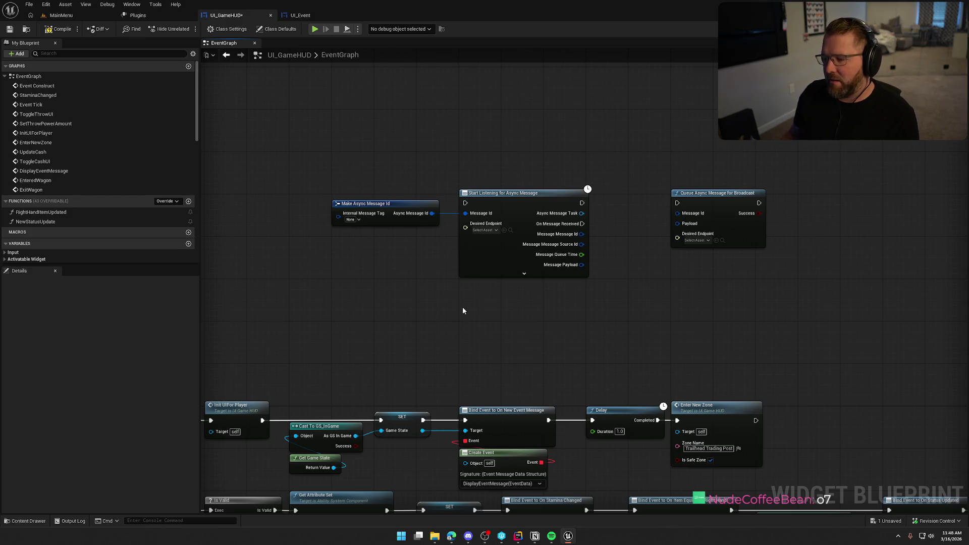
pyautogui.moveTo(462, 309); pyautogui.dragTo(469, 262)
pyautogui.moveTo(293, 321); pyautogui.dragTo(504, 409)
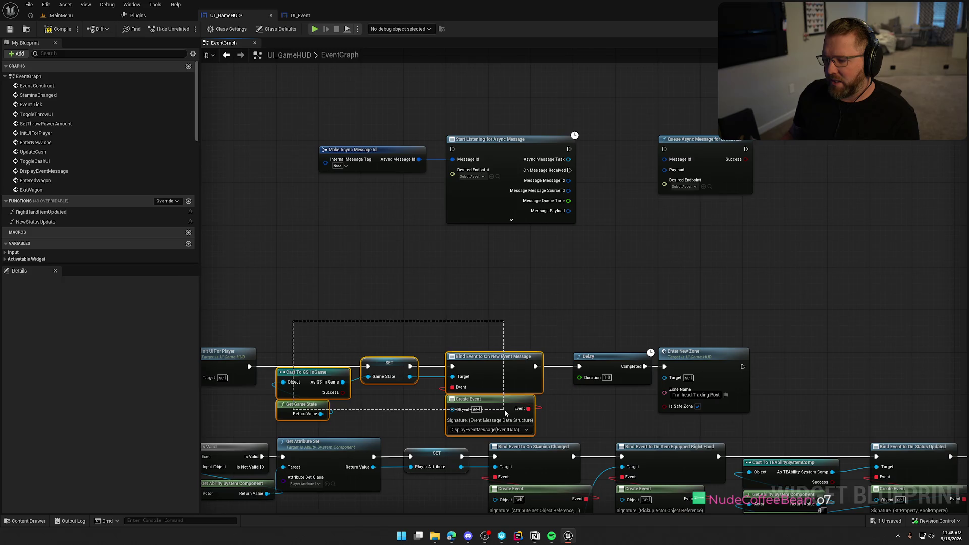
pyautogui.click(485, 293)
pyautogui.moveTo(487, 292); pyautogui.dragTo(449, 300)
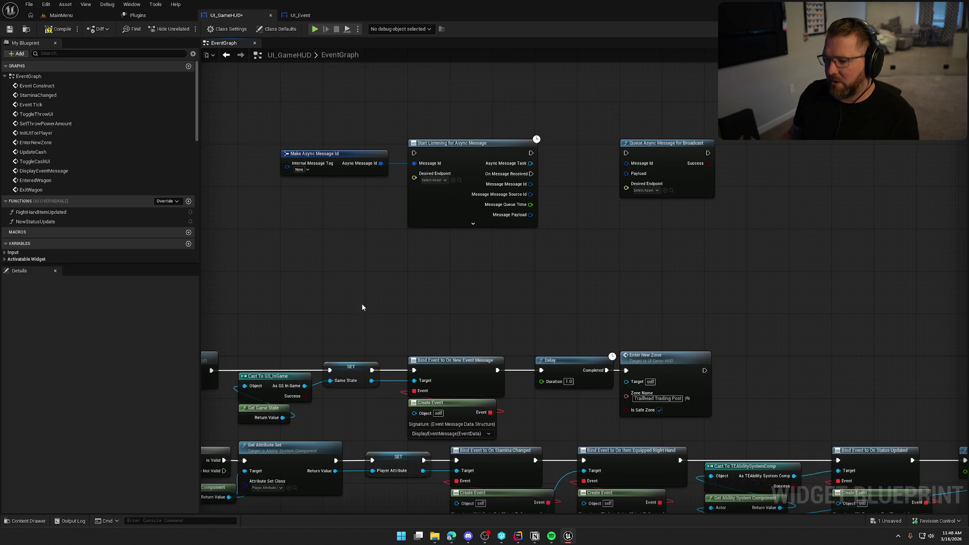
pyautogui.moveTo(289, 353); pyautogui.dragTo(461, 412)
pyautogui.click(448, 307)
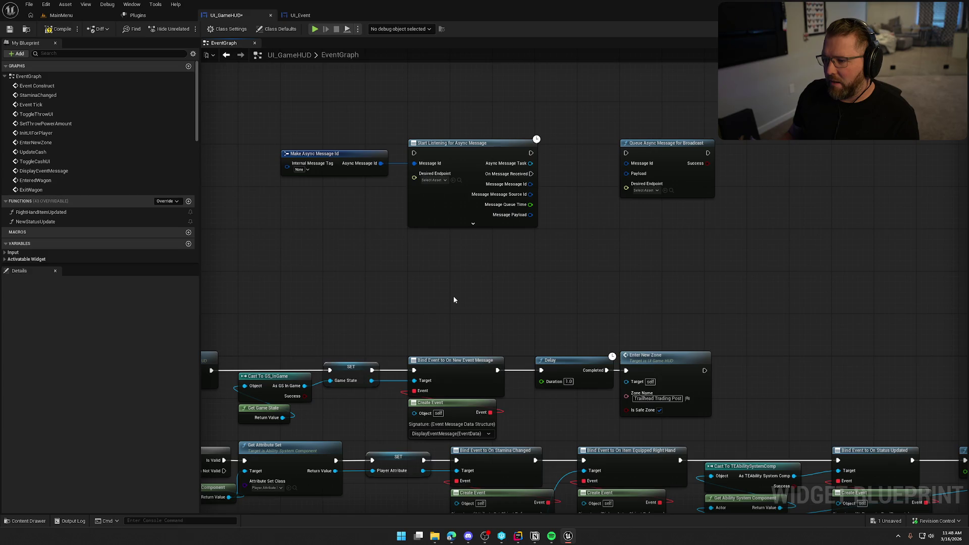
pyautogui.moveTo(443, 315); pyautogui.dragTo(507, 249)
pyautogui.moveTo(296, 356); pyautogui.dragTo(534, 285)
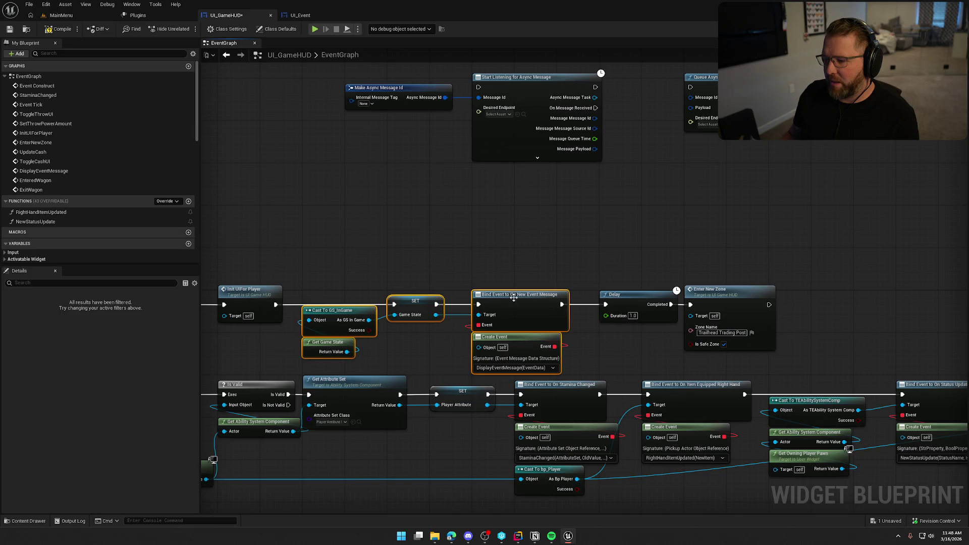
pyautogui.click(506, 216)
pyautogui.moveTo(530, 219); pyautogui.dragTo(491, 269)
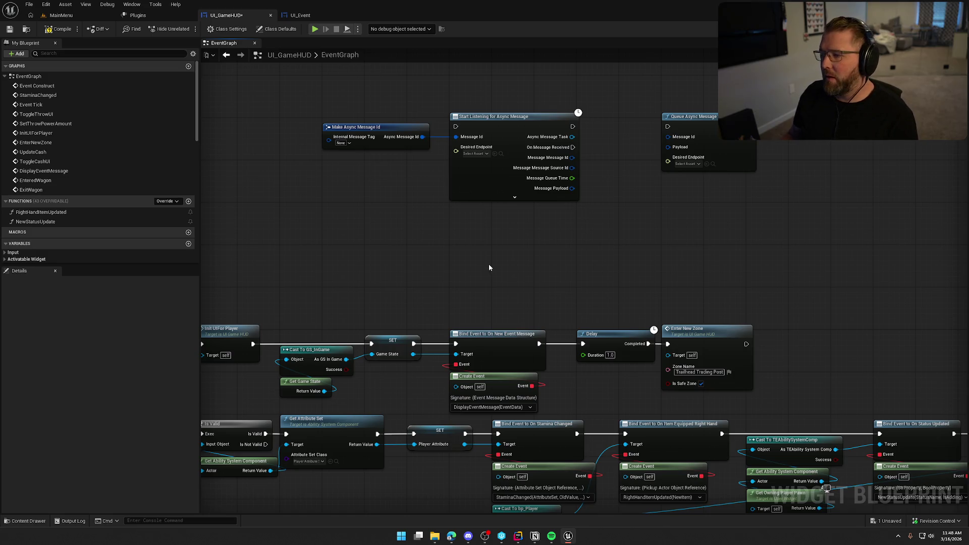
pyautogui.moveTo(488, 264); pyautogui.dragTo(482, 295)
pyautogui.scroll(1, 562, 241)
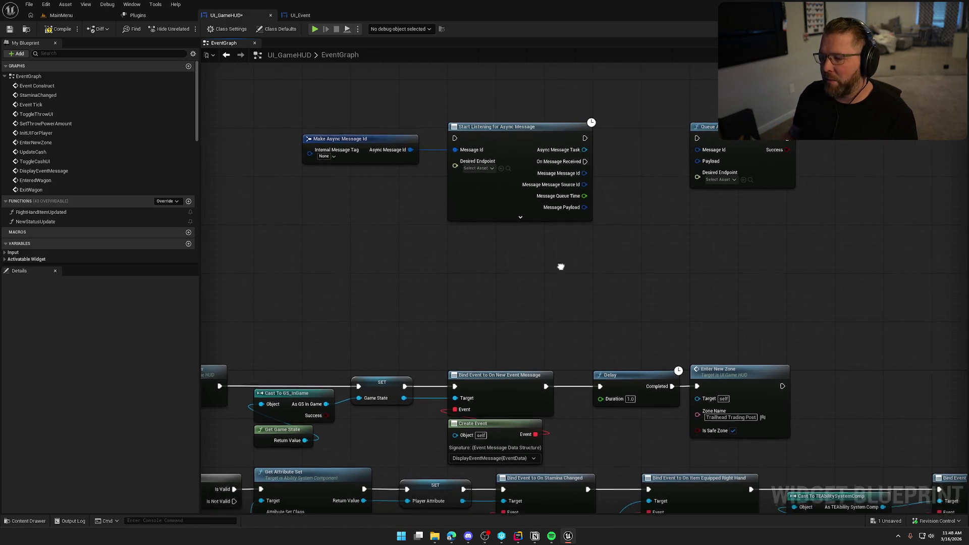
pyautogui.moveTo(285, 322); pyautogui.dragTo(558, 439)
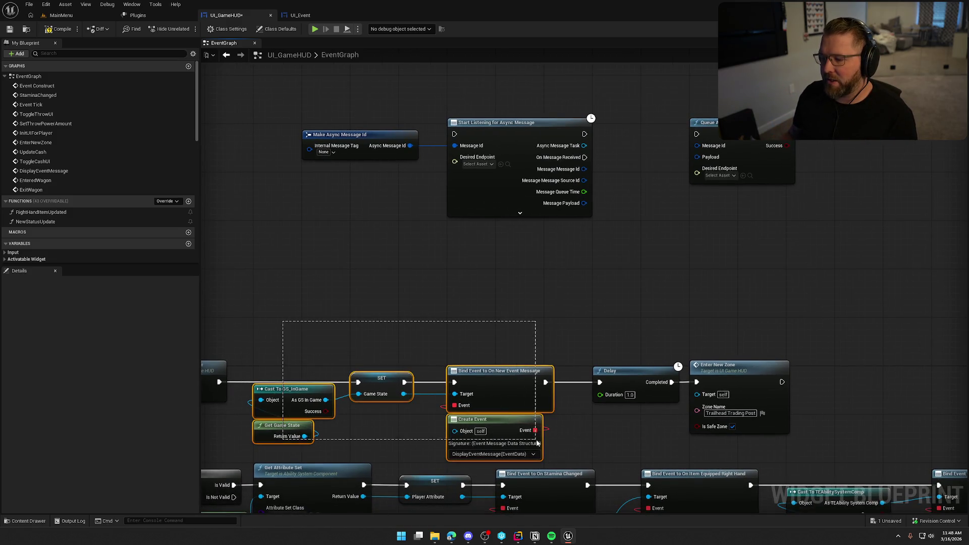
pyautogui.click(522, 305)
pyautogui.moveTo(291, 95); pyautogui.dragTo(780, 220)
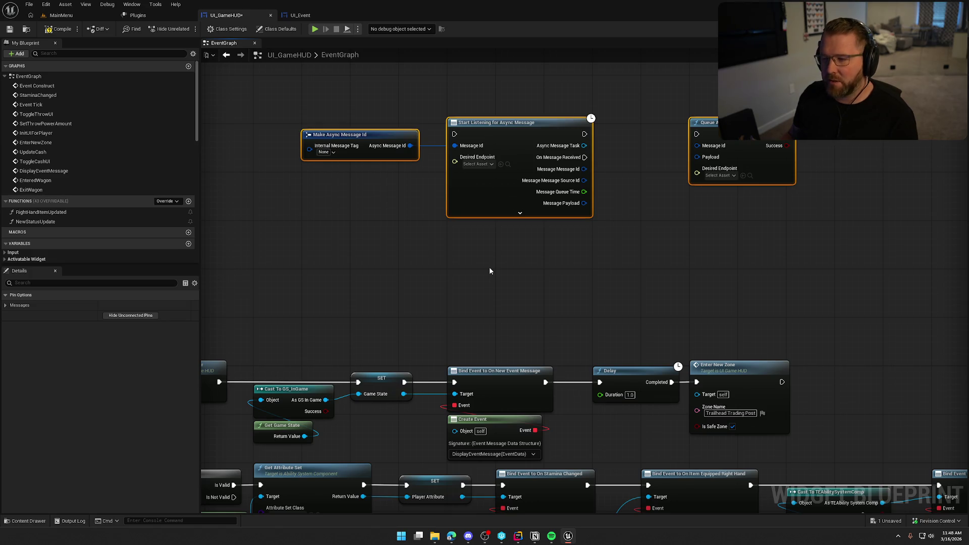
pyautogui.click(522, 265)
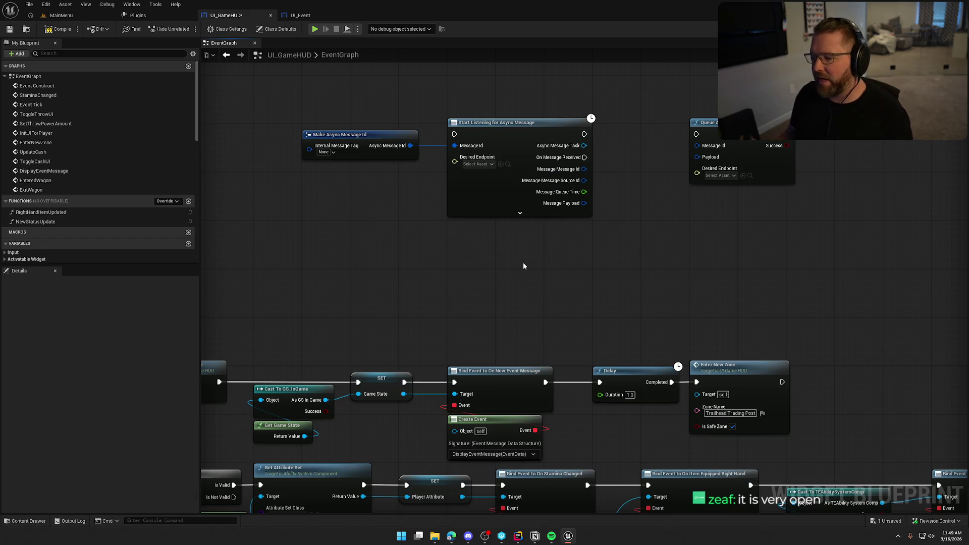
pyautogui.hotkey('ctrl', 'z')
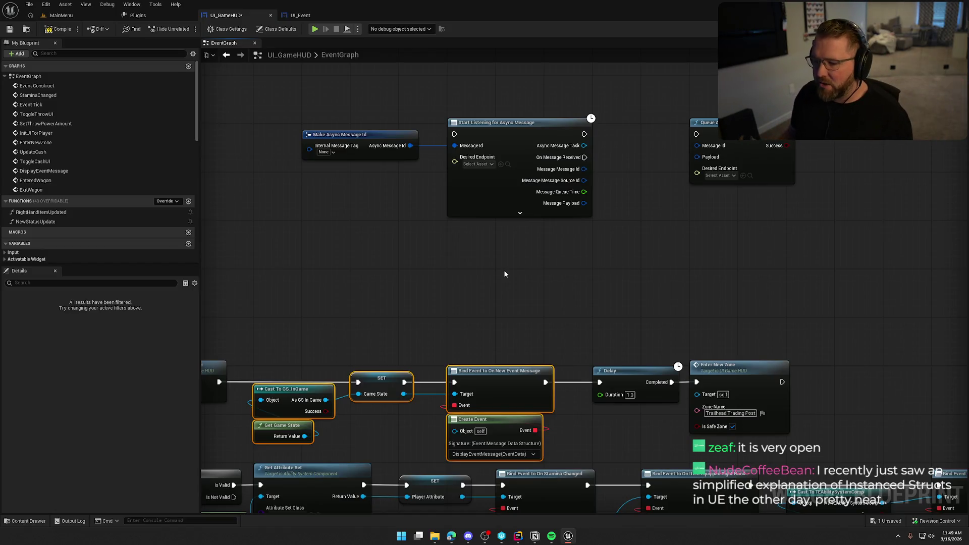
pyautogui.click(445, 289)
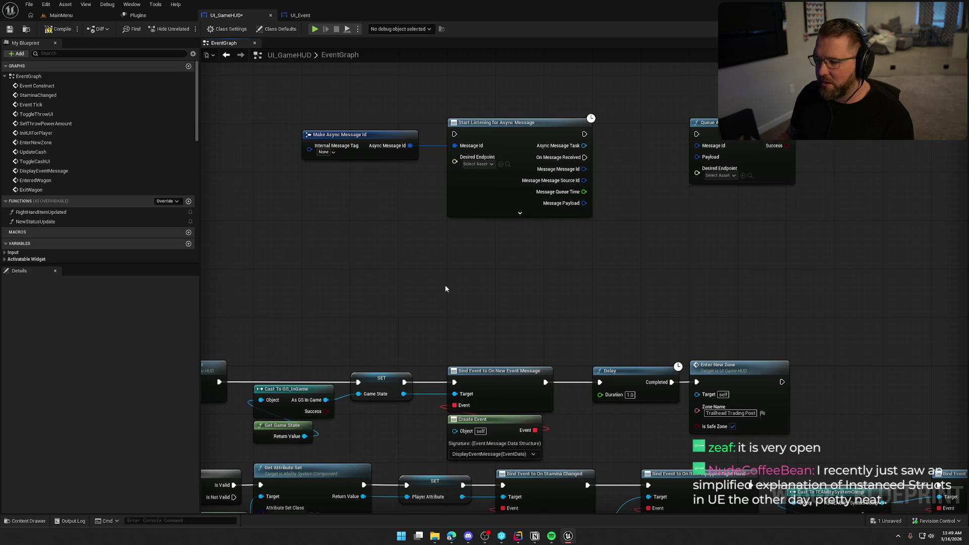
# Marquee-select the Make Async Message Id, Start Listening and Queue Async Message nodes and delete them
pyautogui.moveTo(276, 319); pyautogui.dragTo(552, 454)
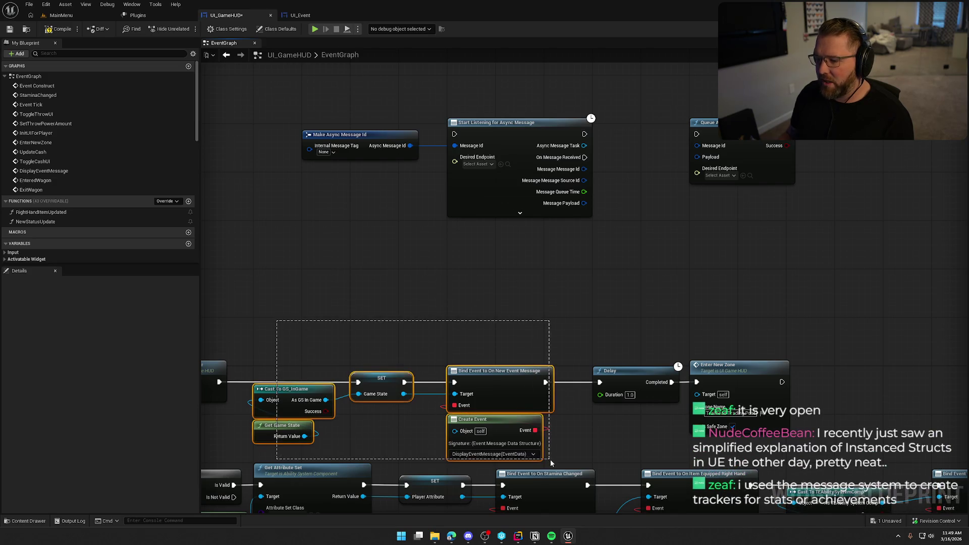
pyautogui.moveTo(267, 343); pyautogui.dragTo(563, 454)
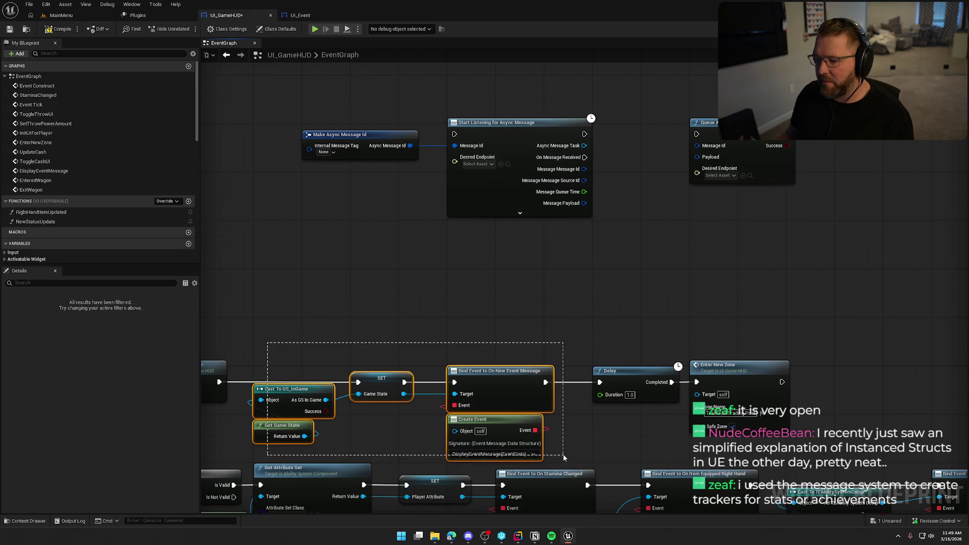
pyautogui.click(502, 295)
pyautogui.moveTo(314, 111)
pyautogui.mouseDown()
pyautogui.moveTo(738, 219)
pyautogui.moveTo(714, 272)
pyautogui.mouseUp()
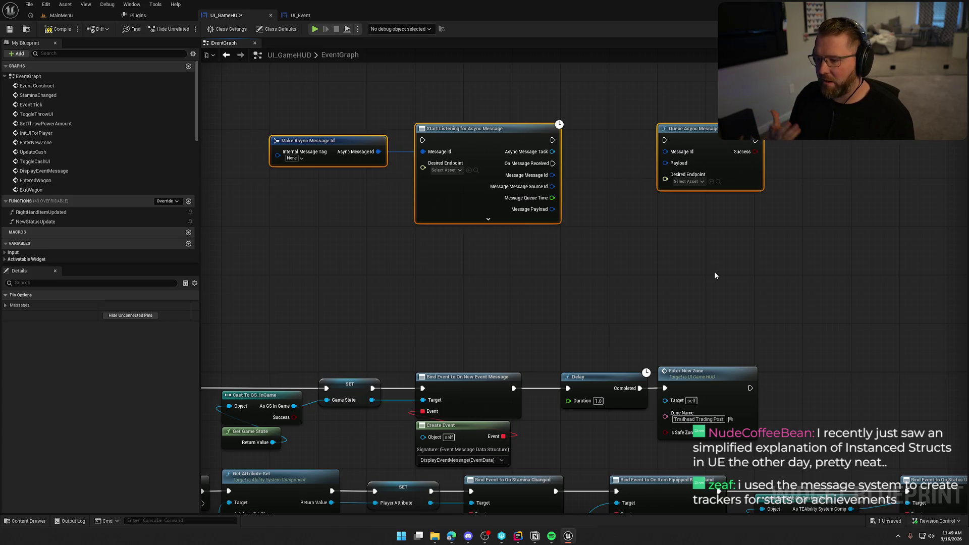
pyautogui.moveTo(305, 71)
pyautogui.mouseDown()
pyautogui.moveTo(670, 245)
pyautogui.moveTo(695, 287)
pyautogui.mouseUp()
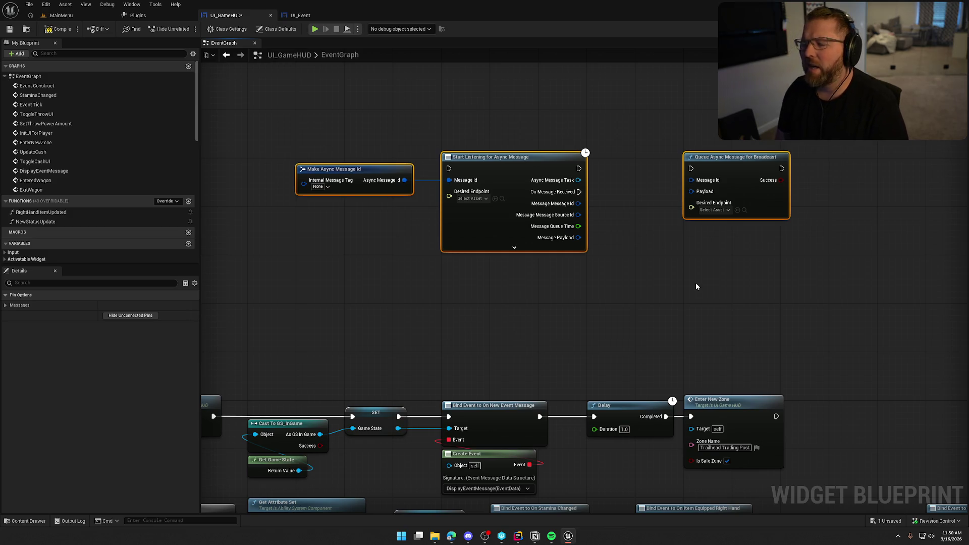
pyautogui.moveTo(728, 285); pyautogui.dragTo(621, 257)
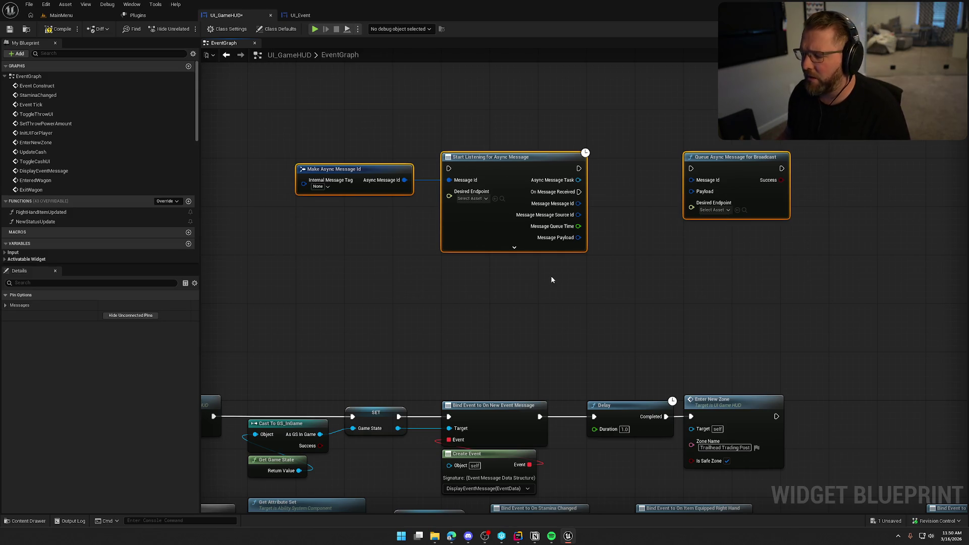
pyautogui.press('Delete')
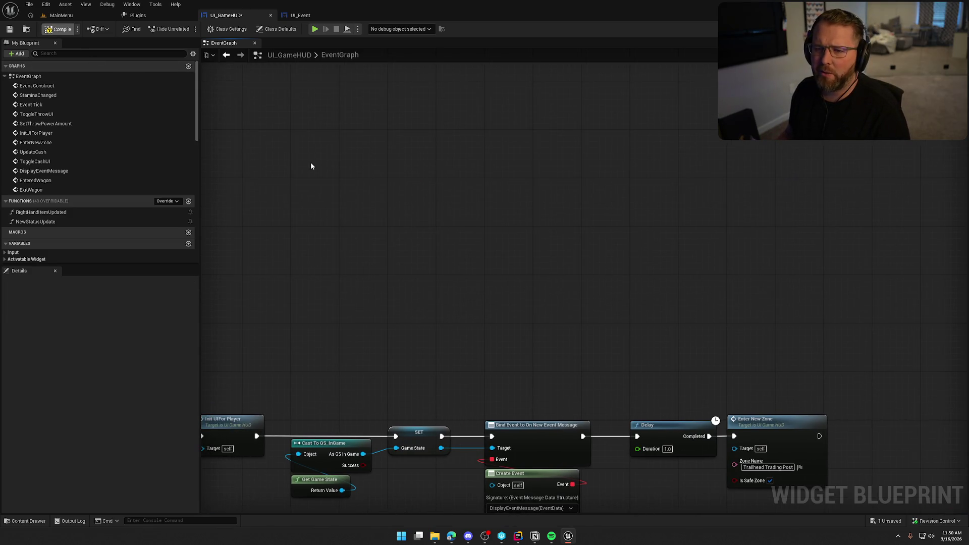
# Save and check out UI_GameHUD, then disable the AsyncMessageSystem plugin
pyautogui.hotkey('ctrl', 's')
pyautogui.click(495, 353)
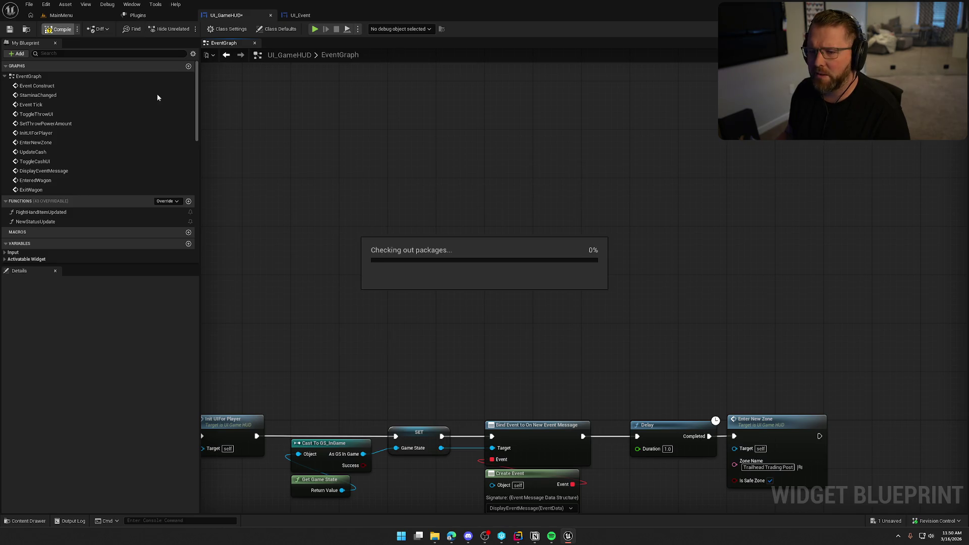
pyautogui.click(137, 14)
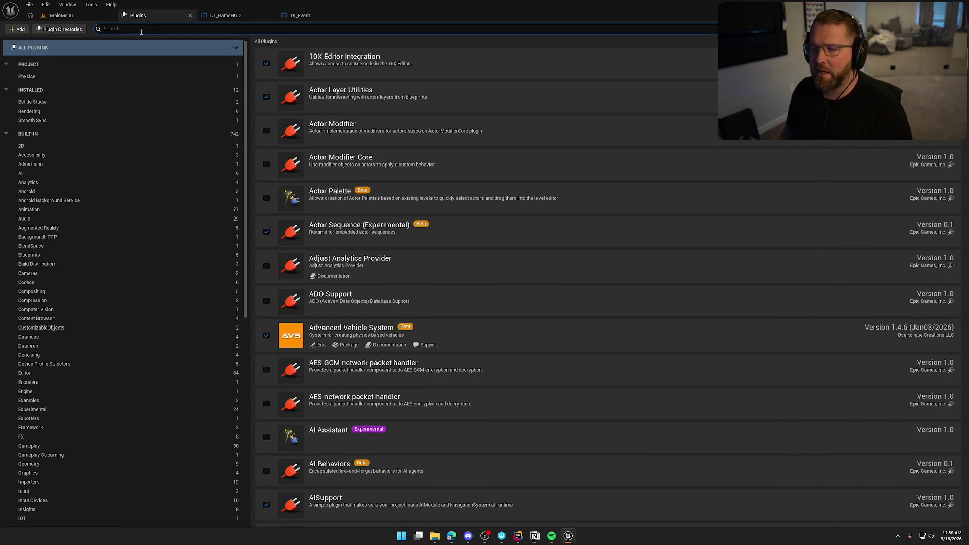
pyautogui.write('message')
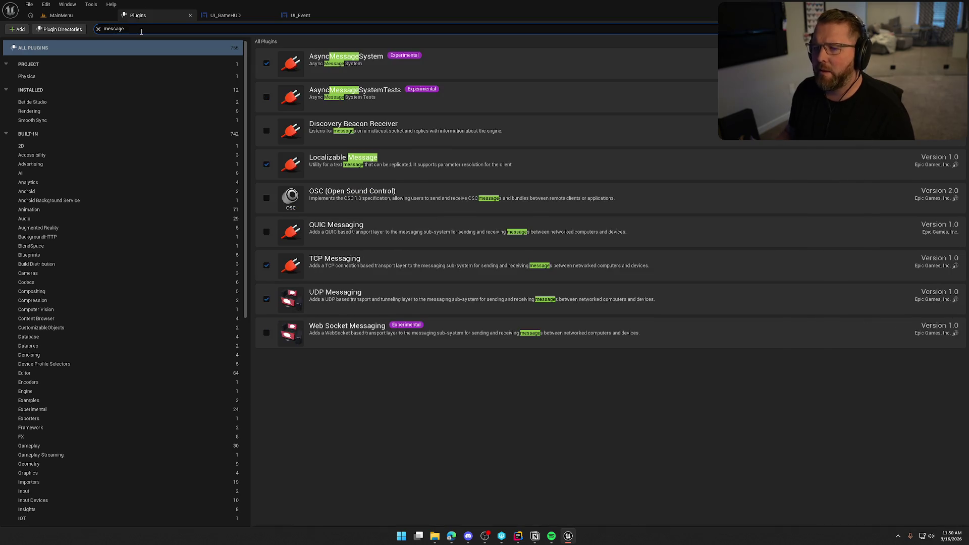
pyautogui.click(266, 64)
# Restart the editor and return to it from the IDE with UI_Event reopened
pyautogui.click(936, 510)
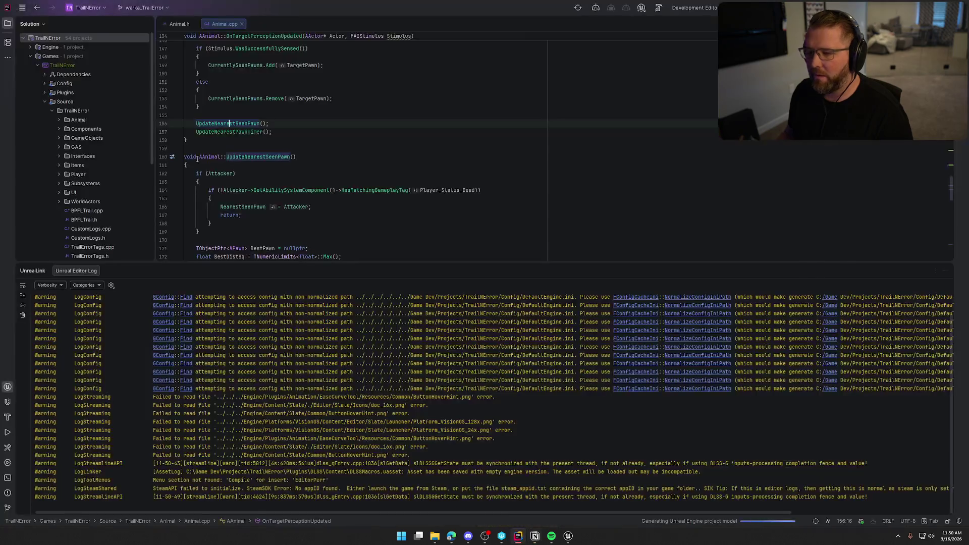
pyautogui.click(945, 271)
pyautogui.click(568, 537)
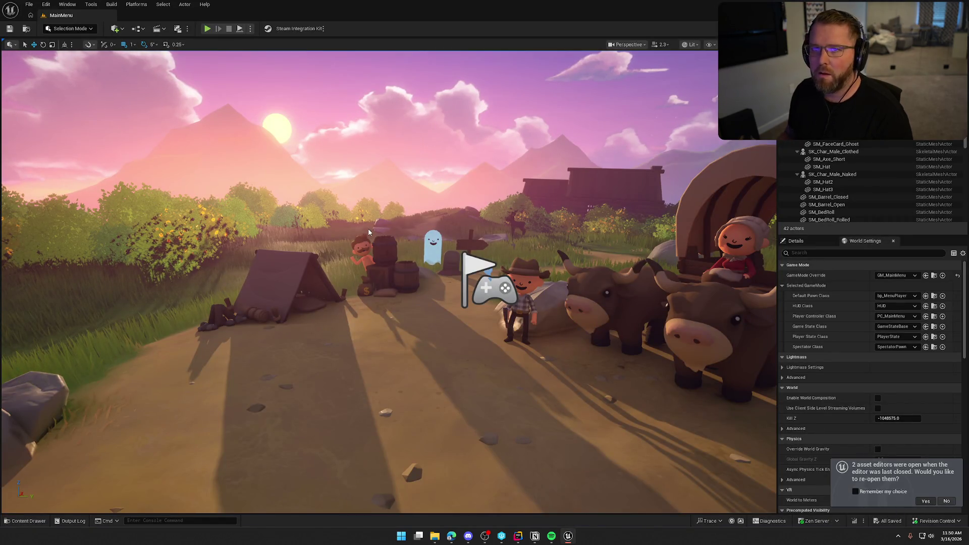
pyautogui.scroll(4, 298, 227)
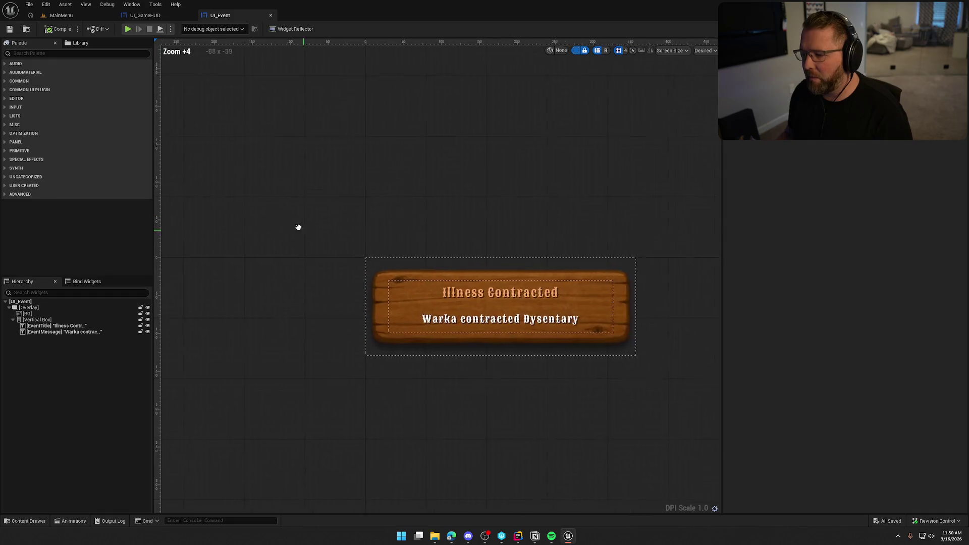
pyautogui.moveTo(299, 227); pyautogui.dragTo(311, 320)
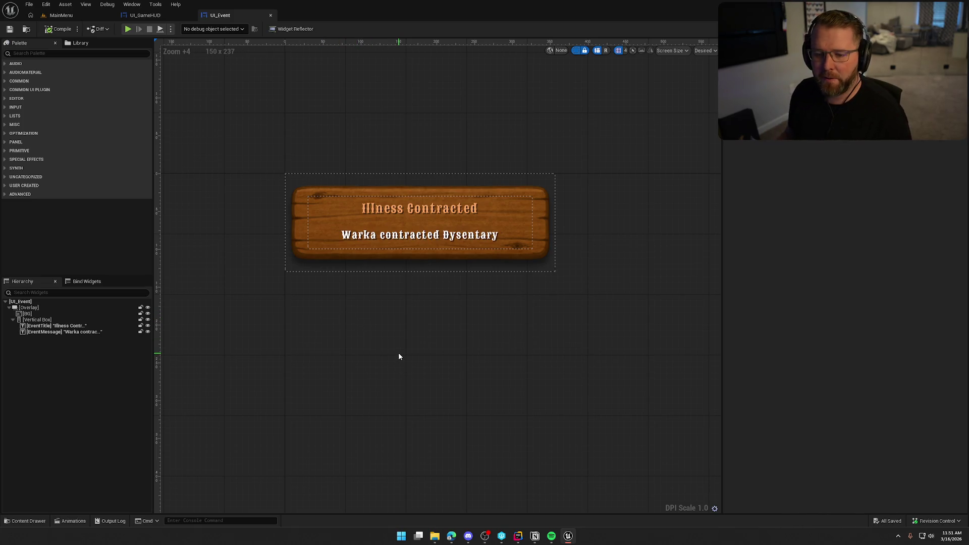
pyautogui.scroll(-1, 399, 355)
pyautogui.scroll(1, 399, 356)
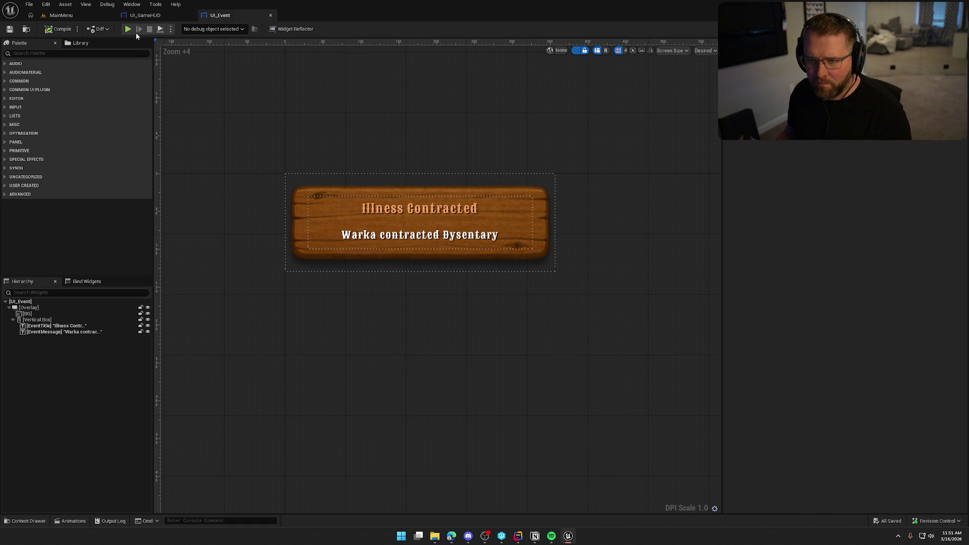
# Preview UI_Event's ShowHide slide-in animation three times in the Animations panel
pyautogui.click(132, 4)
pyautogui.click(149, 58)
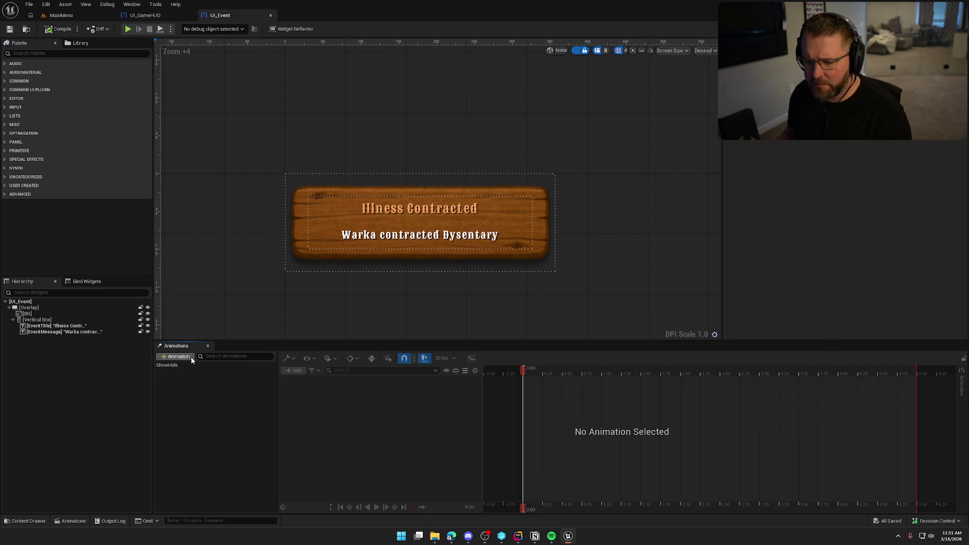
pyautogui.click(190, 366)
pyautogui.click(377, 507)
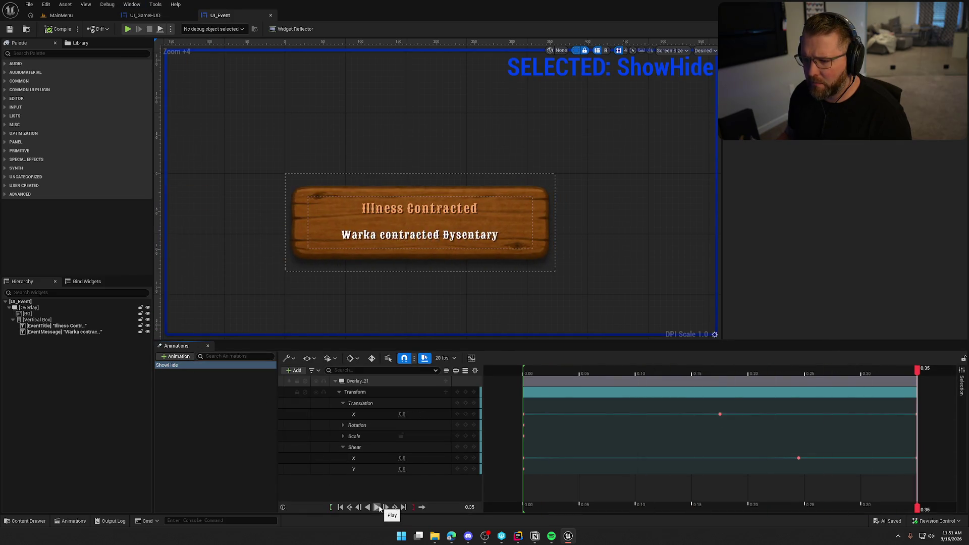
pyautogui.click(377, 507)
pyautogui.click(377, 508)
pyautogui.scroll(-1, 470, 244)
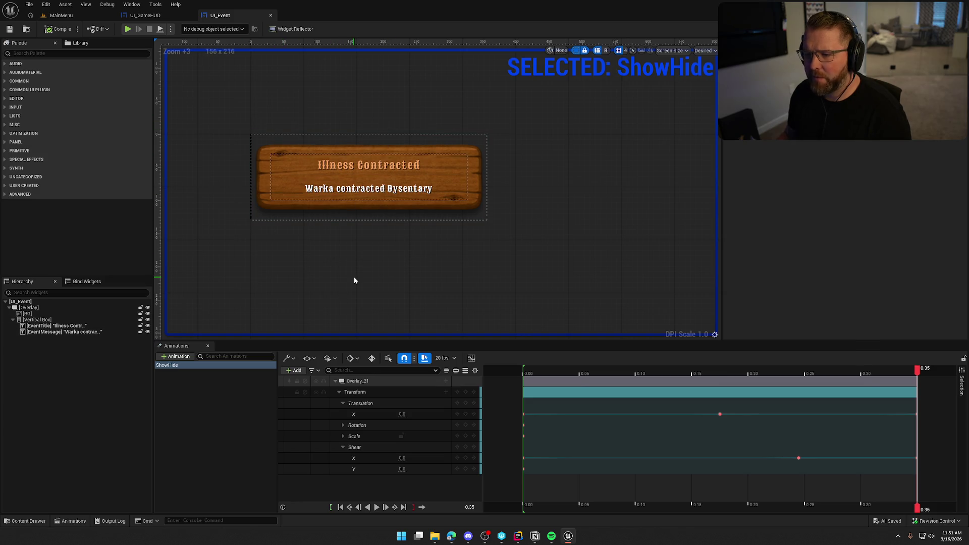
# Close the Animations panel and hide the dashed widget outlines in the designer
pyautogui.click(197, 373)
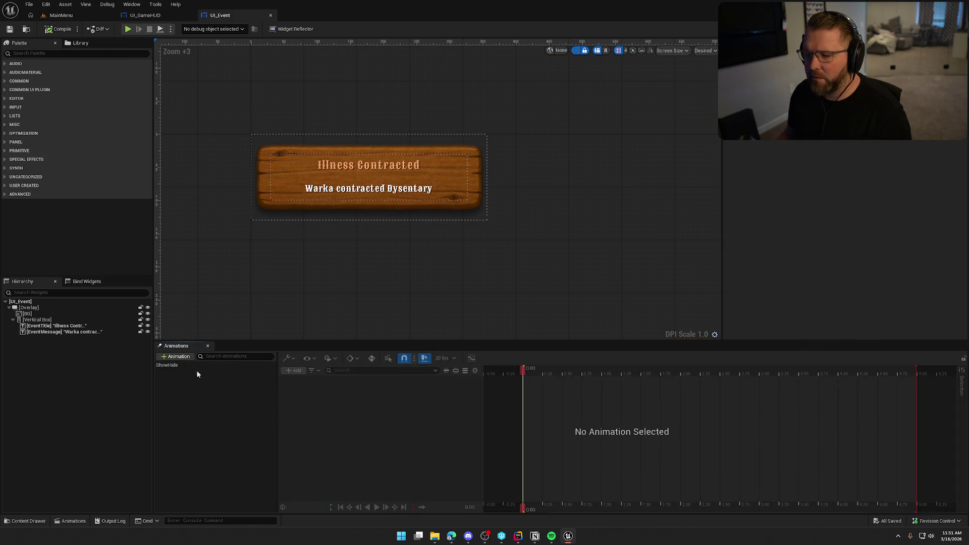
pyautogui.click(208, 346)
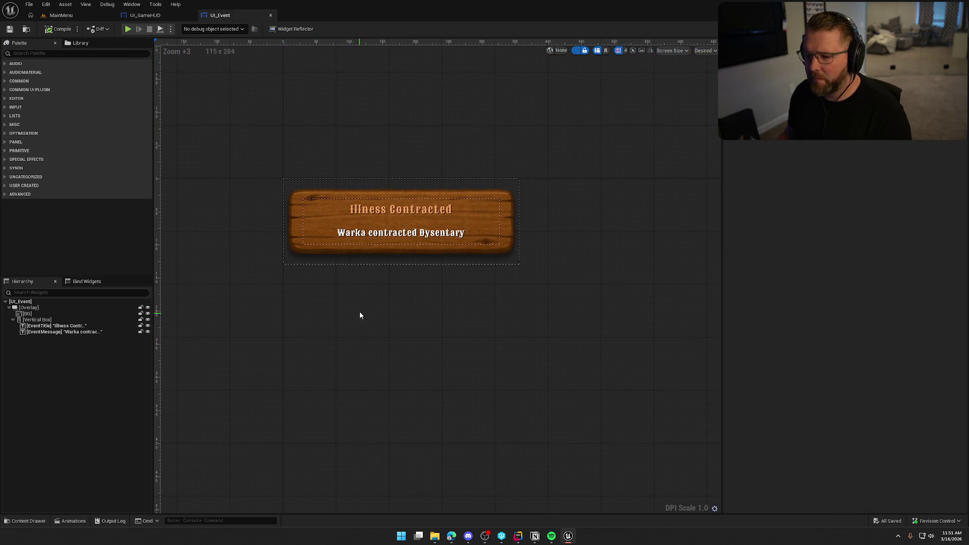
pyautogui.click(576, 51)
pyautogui.scroll(3, 506, 336)
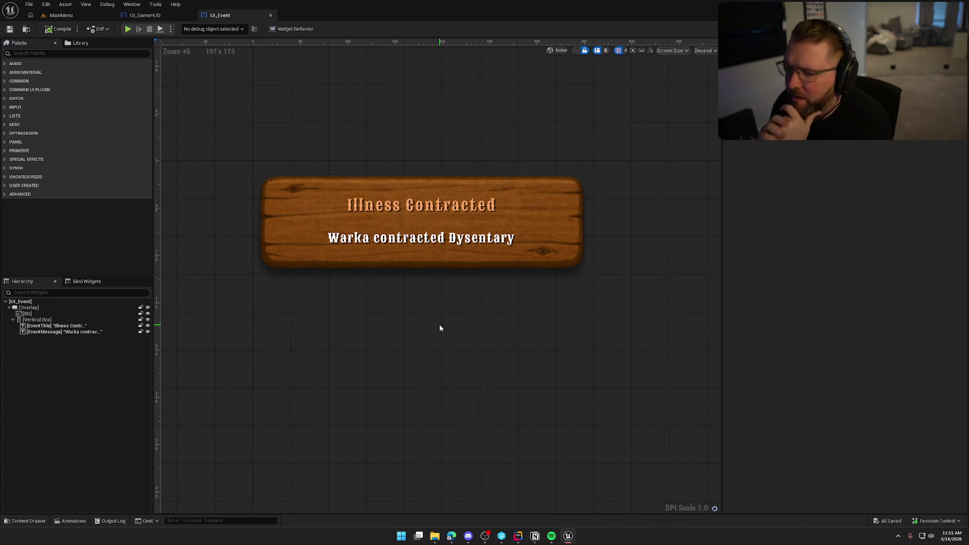
pyautogui.scroll(-7, 449, 303)
# Add a UI_Event widget under the Events box of EventContainer in UI_GameHUD
pyautogui.click(145, 15)
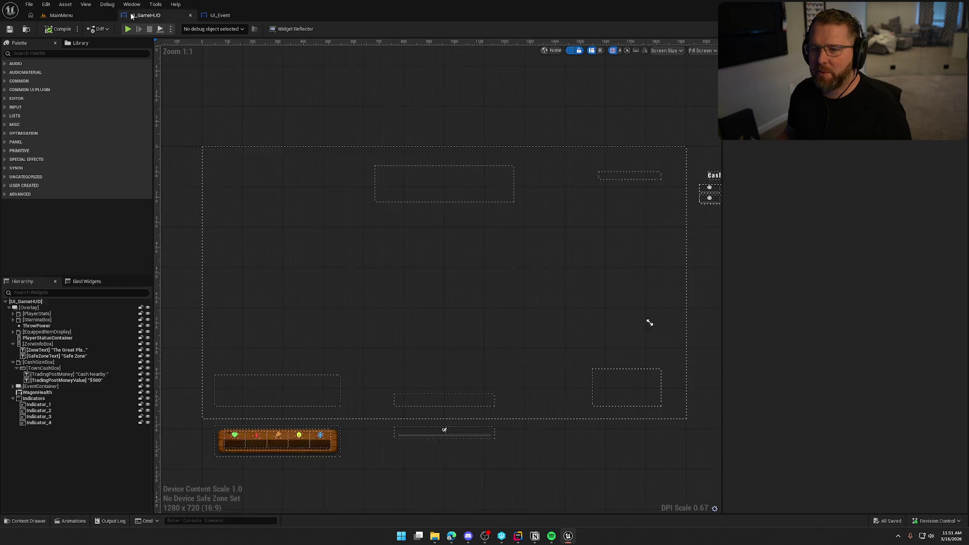
pyautogui.scroll(2, 346, 242)
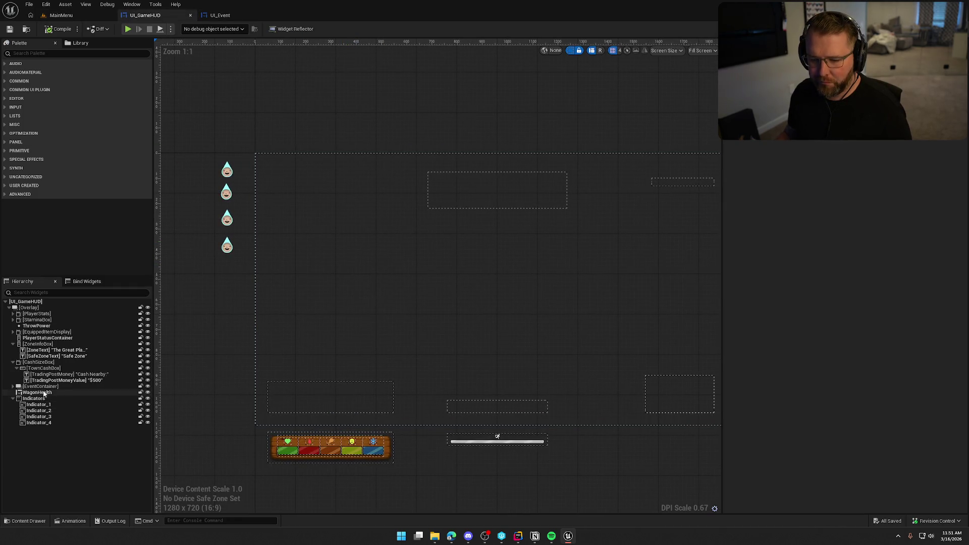
pyautogui.click(18, 387)
pyautogui.click(47, 52)
pyautogui.write('ui event')
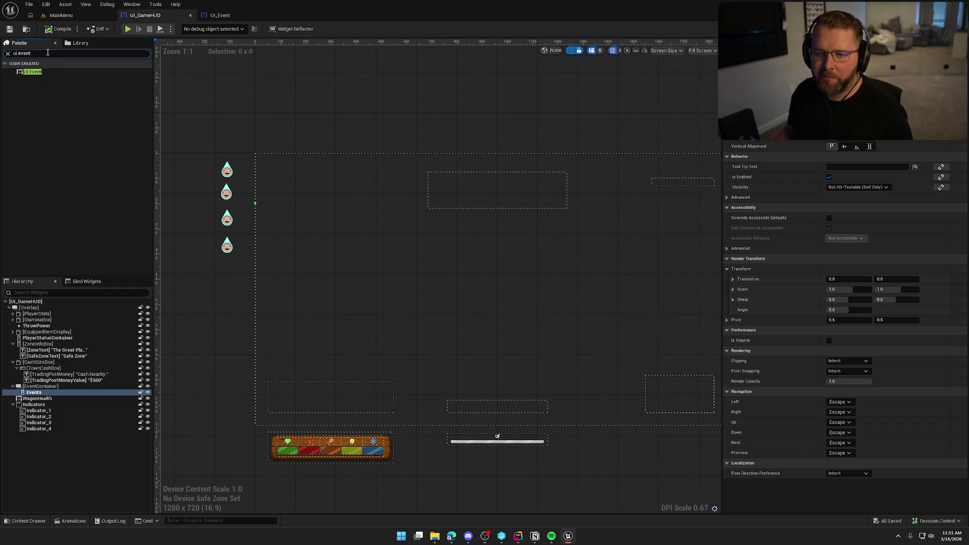
pyautogui.moveTo(31, 71); pyautogui.dragTo(44, 399)
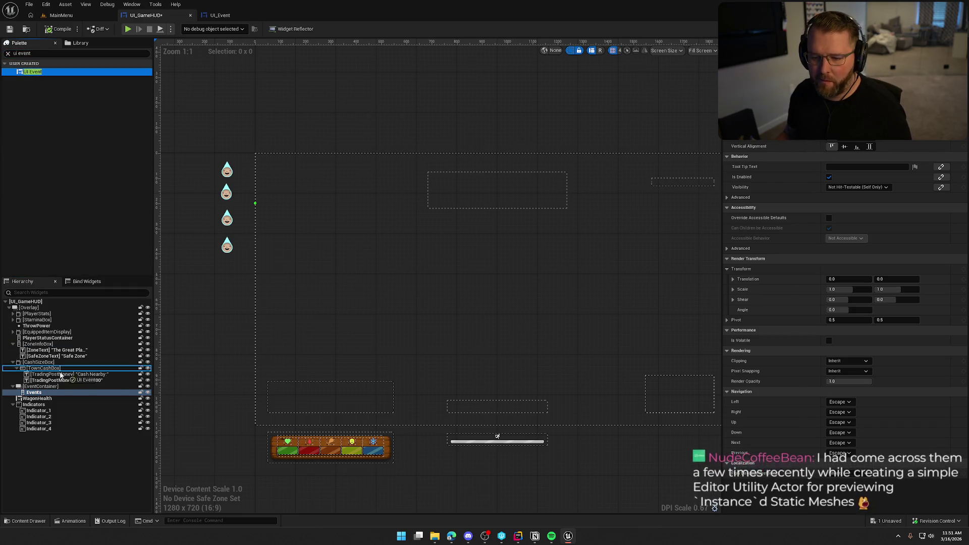
pyautogui.click(313, 149)
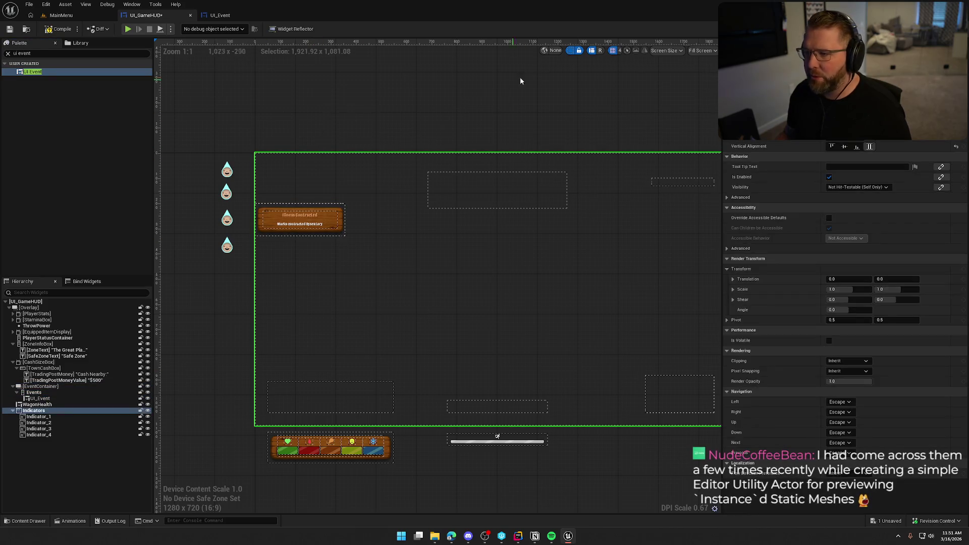
pyautogui.scroll(-1, 530, 82)
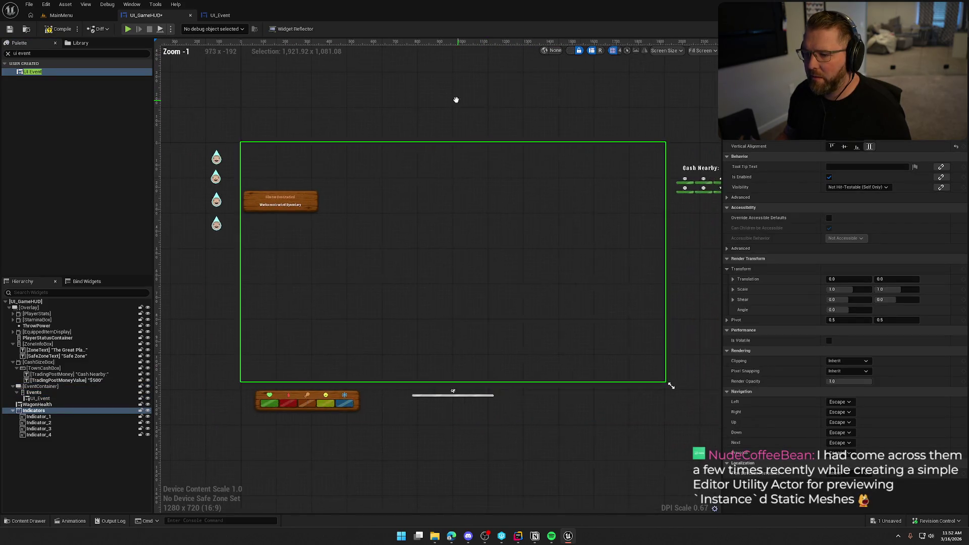
pyautogui.moveTo(441, 103); pyautogui.dragTo(416, 100)
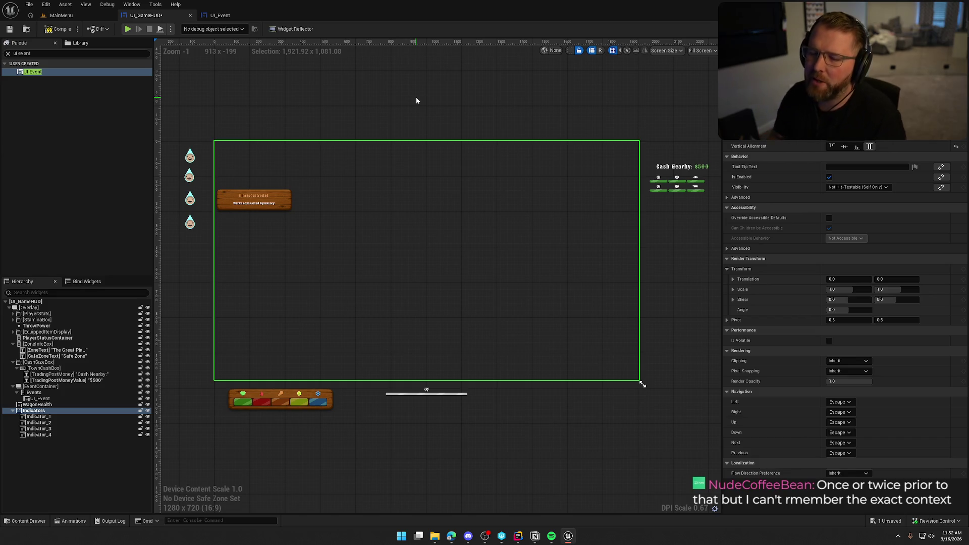
pyautogui.scroll(3, 342, 168)
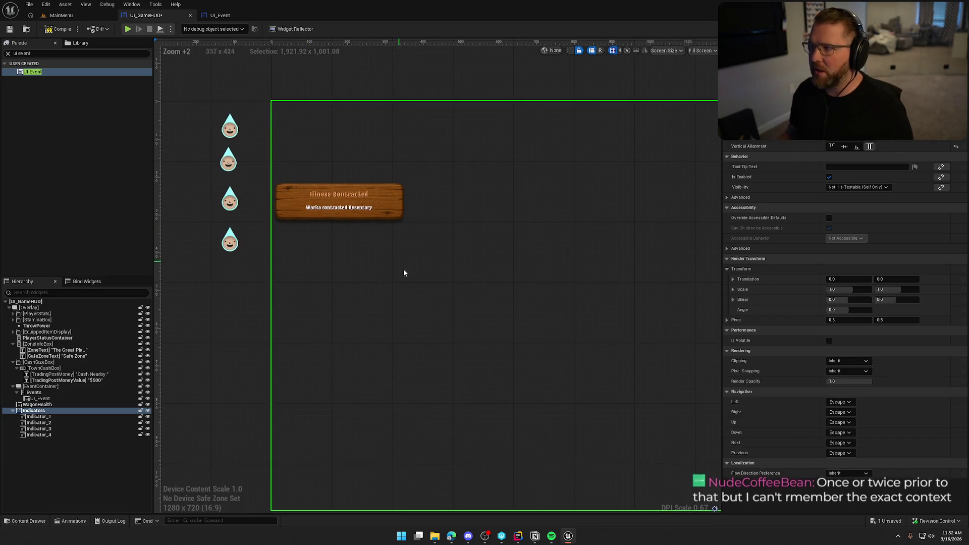
pyautogui.scroll(-2, 417, 277)
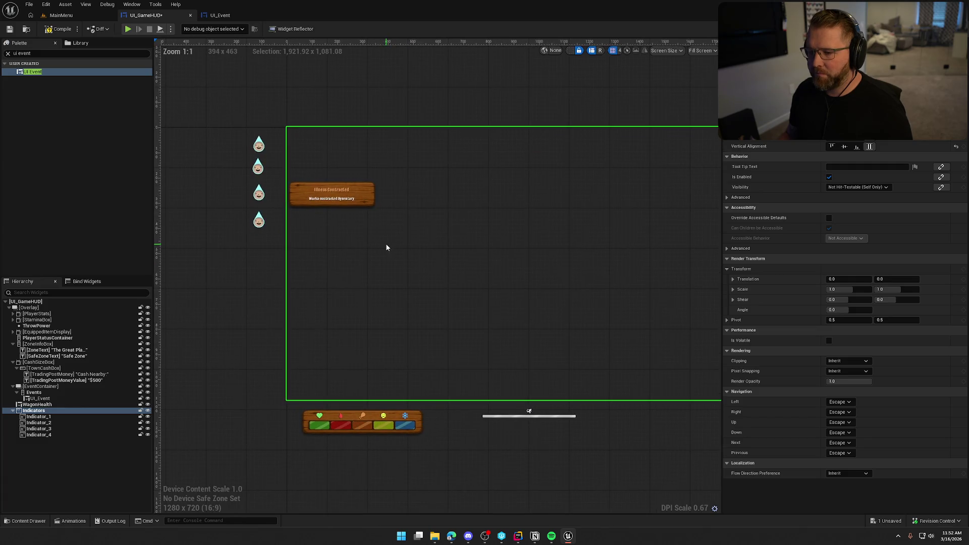
pyautogui.scroll(1, 341, 235)
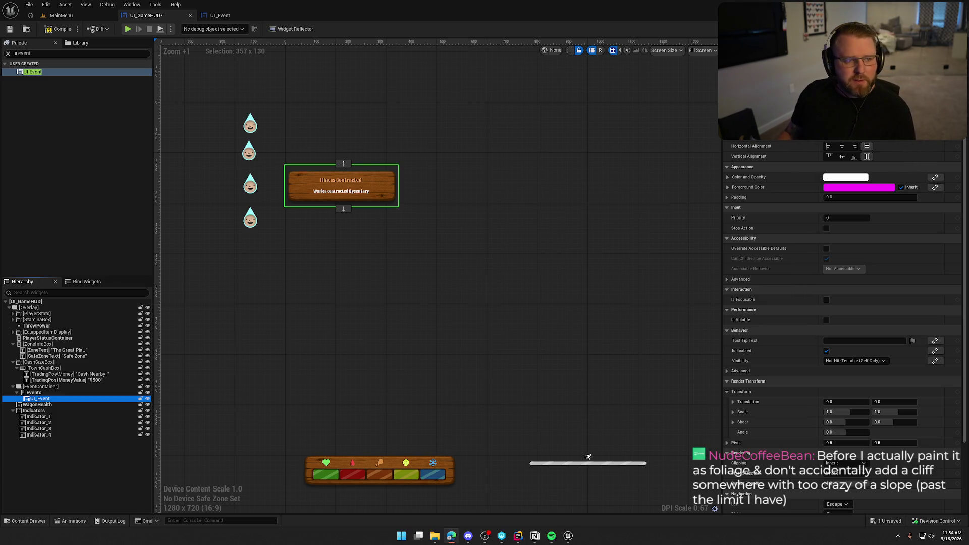
# Search Google for "game UI event feed example" from the browser
pyautogui.click(452, 536)
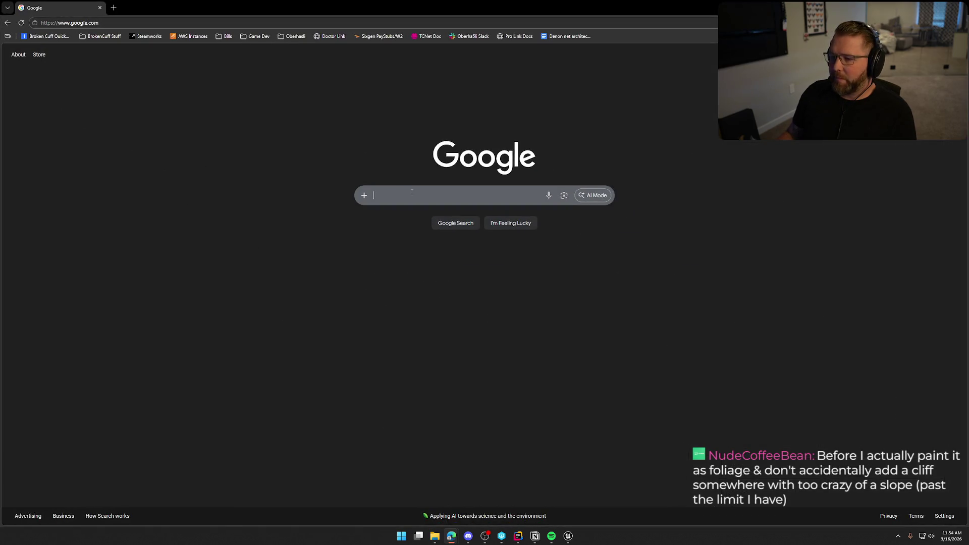
pyautogui.click(411, 192)
pyautogui.press('Escape')
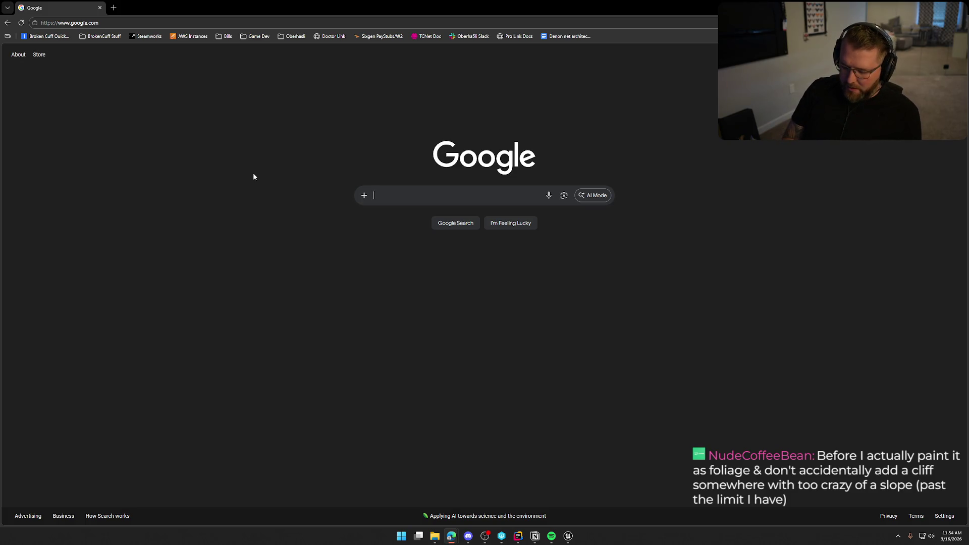
pyautogui.write('game UI')
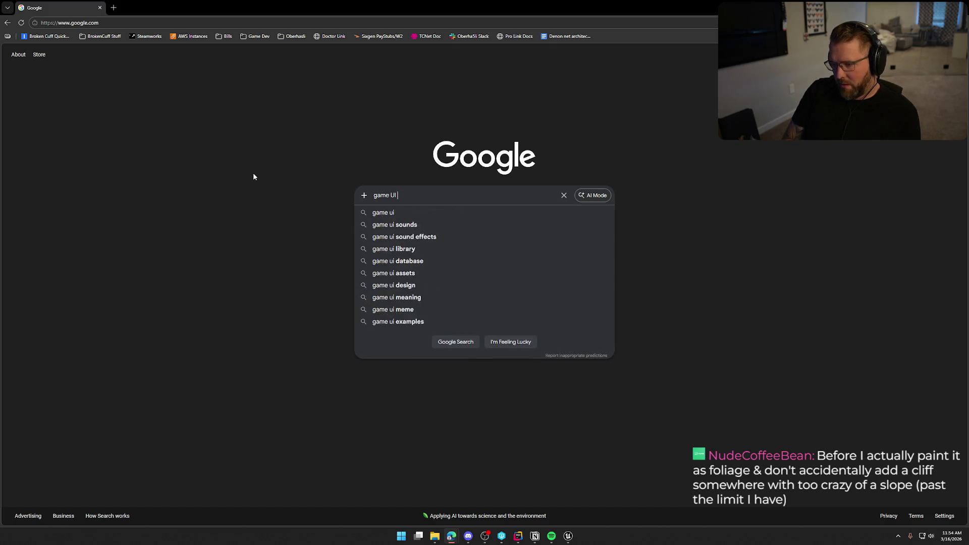
pyautogui.write(' even')
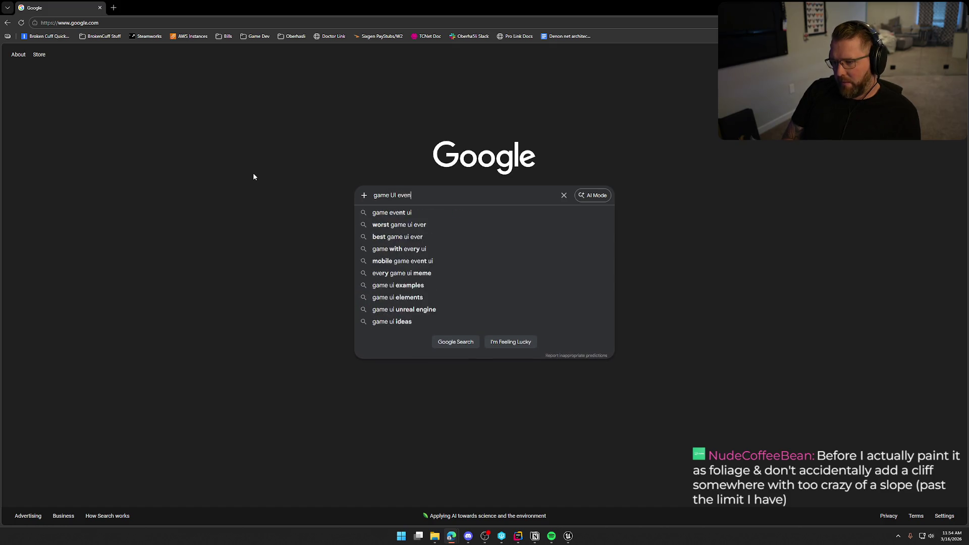
pyautogui.write('t feed')
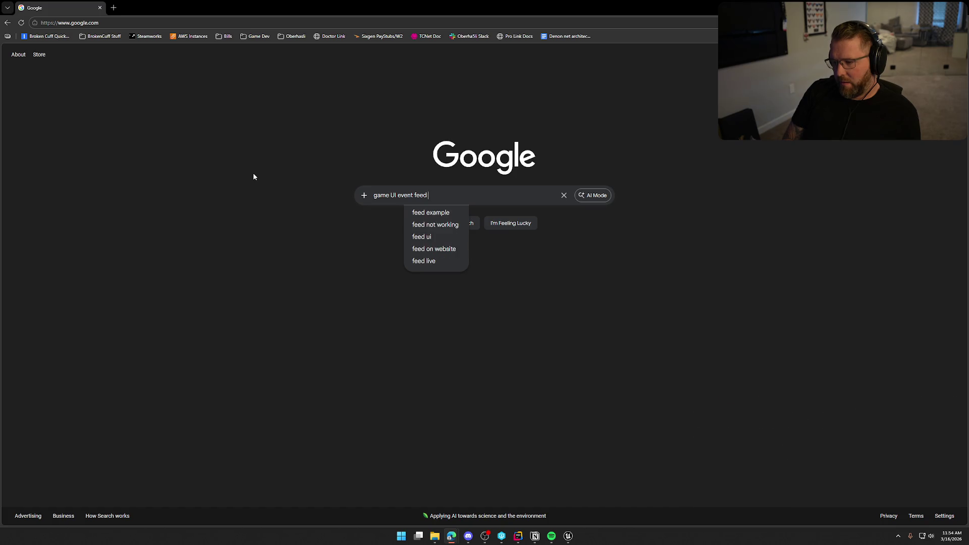
pyautogui.write(' examploe')
pyautogui.press('Return')
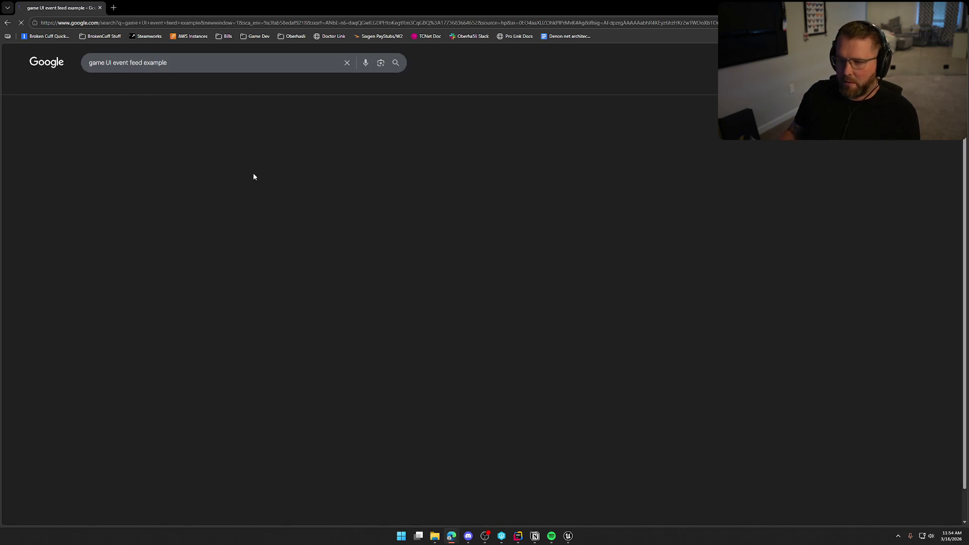
# View image results, then drop "example" to search "game UI event feed"
pyautogui.click(142, 87)
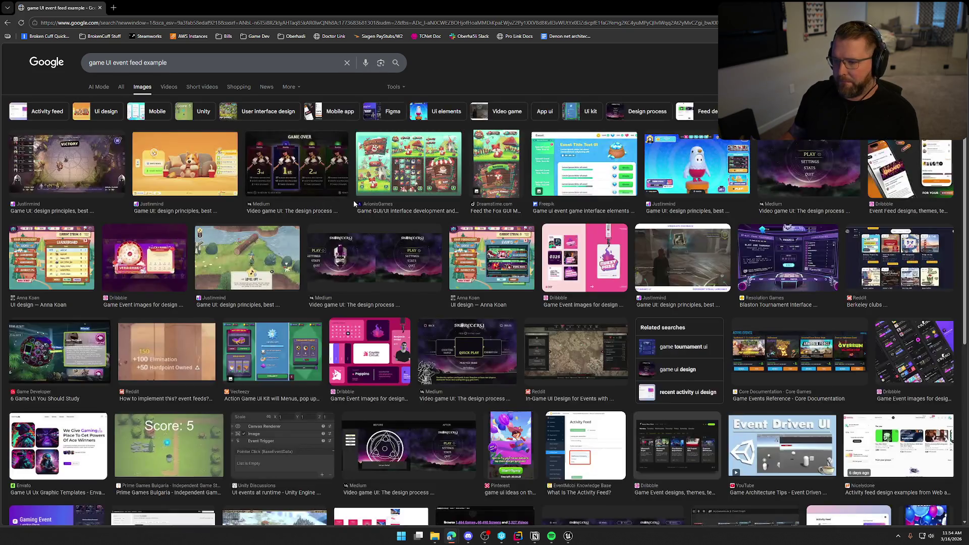
pyautogui.click(125, 194)
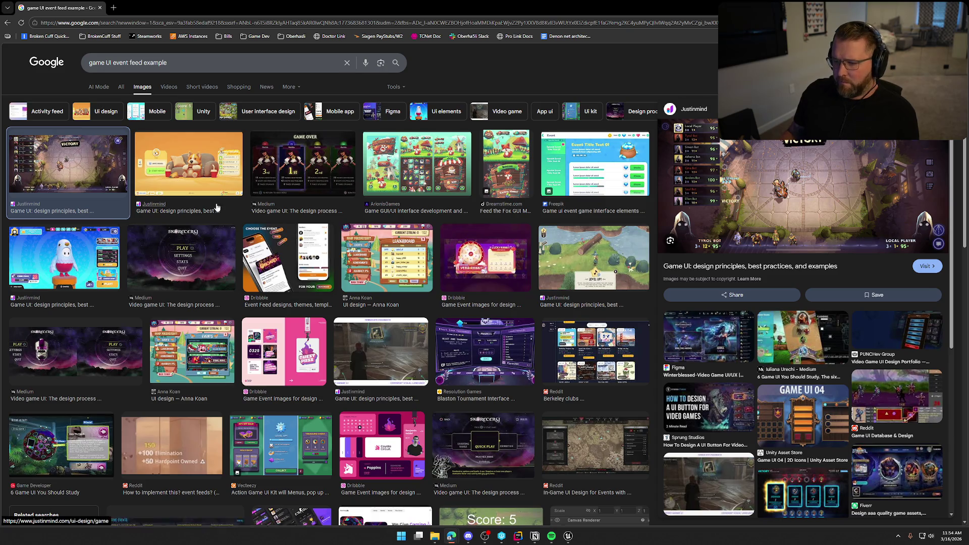
pyautogui.doubleClick(144, 63)
pyautogui.press('BackSpace')
pyautogui.press('Return')
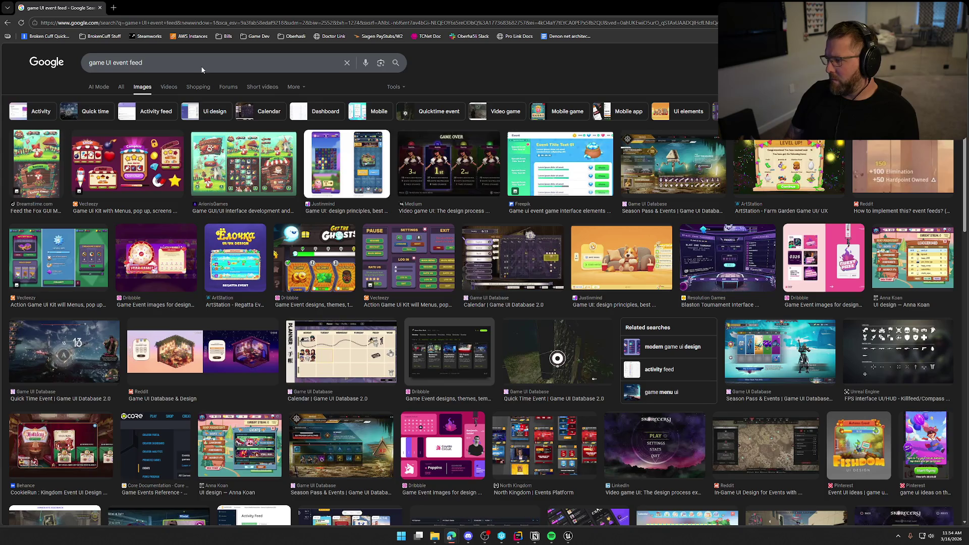
# Preview the Reddit event-feeds image and start editing the query
pyautogui.click(870, 178)
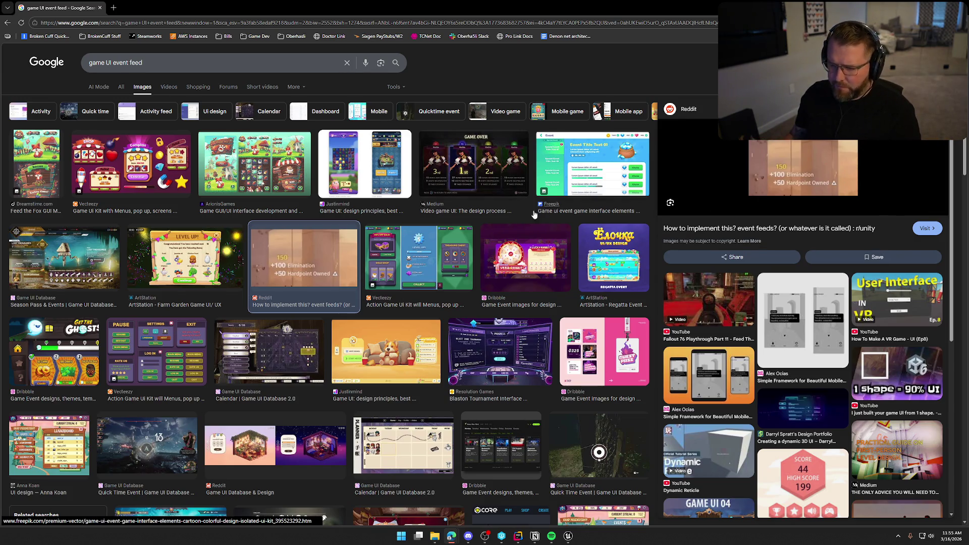
pyautogui.click(116, 66)
# Search images for "game UI kill feed" and preview the Unity and Unreal kill-feed images
pyautogui.press('BackSpace')
pyautogui.press('BackSpace')
pyautogui.press('BackSpace')
pyautogui.write('kill feed')
pyautogui.press('Return')
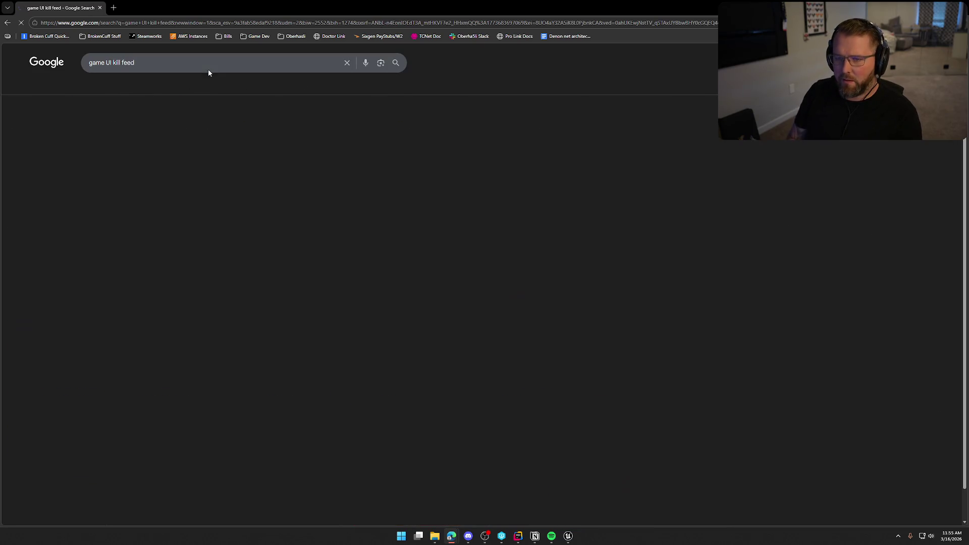
pyautogui.click(83, 128)
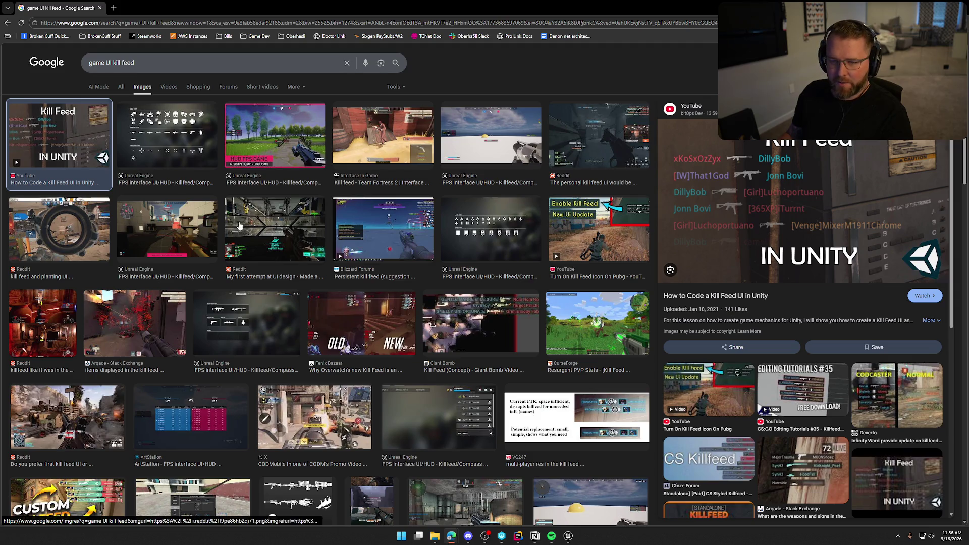
pyautogui.click(175, 149)
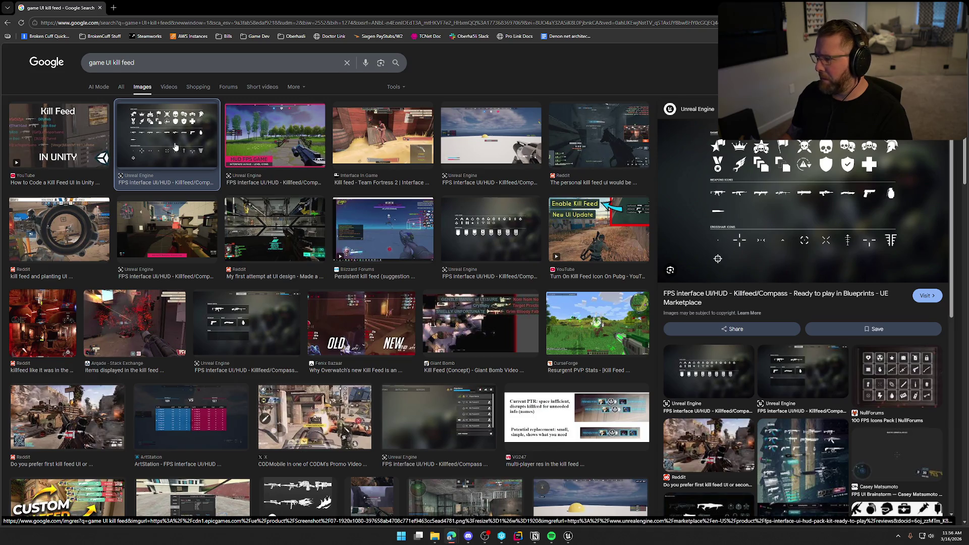
pyautogui.click(290, 140)
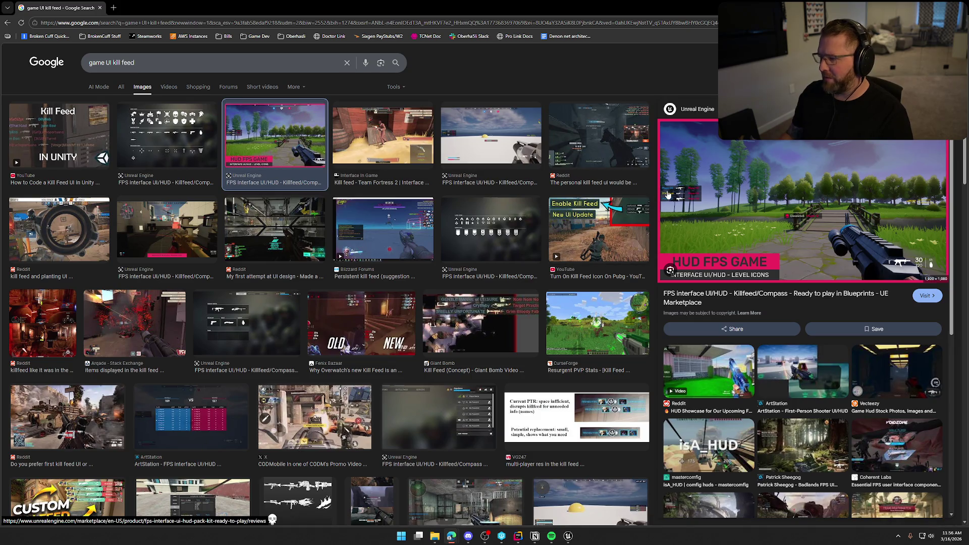
pyautogui.click(617, 130)
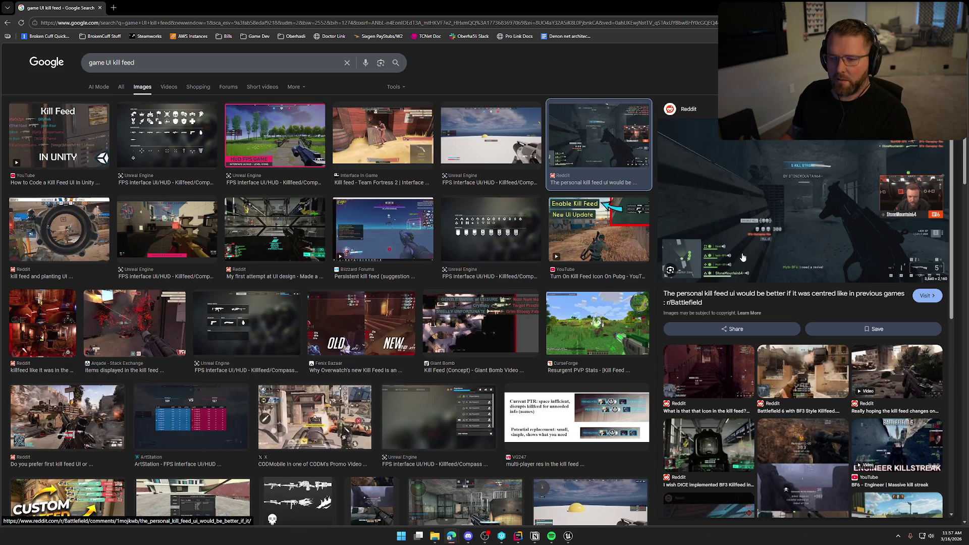
pyautogui.click(168, 228)
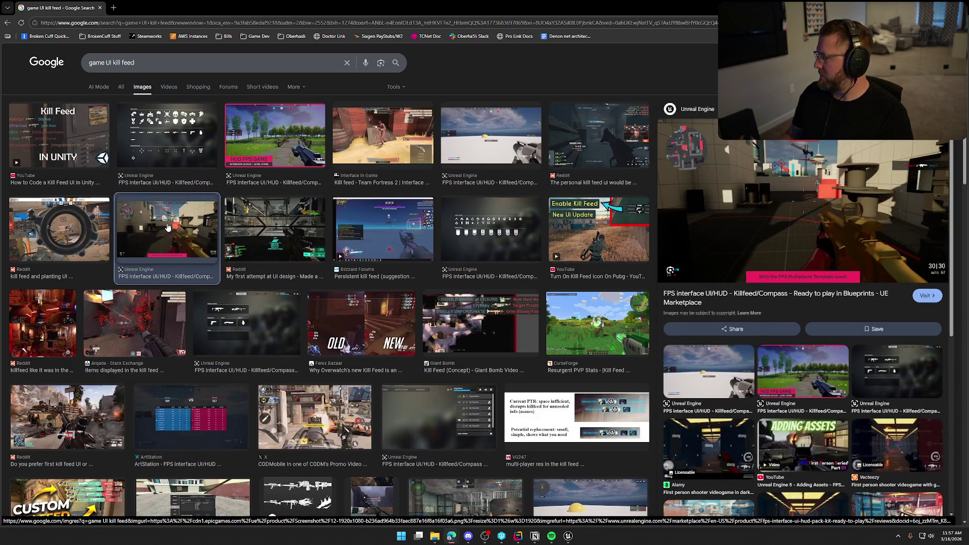
pyautogui.click(274, 228)
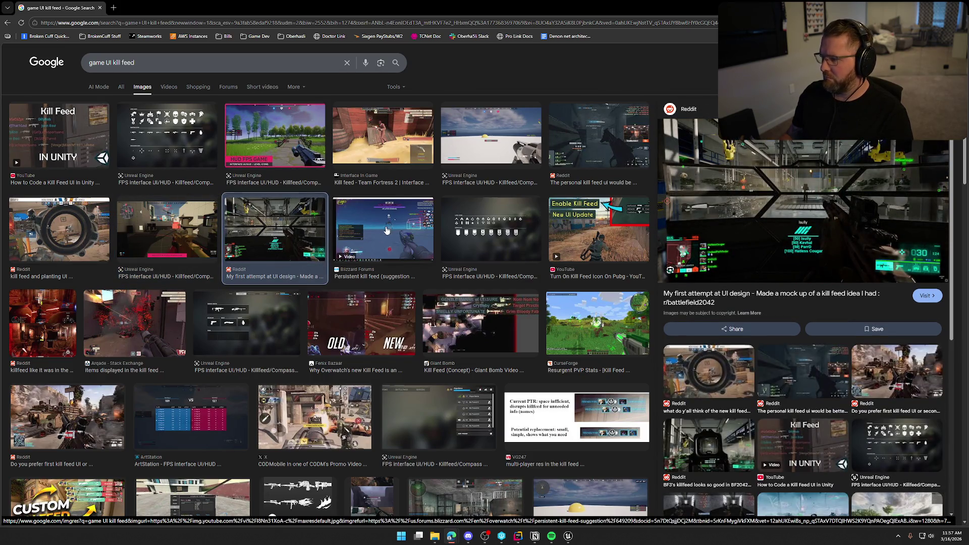
pyautogui.click(369, 226)
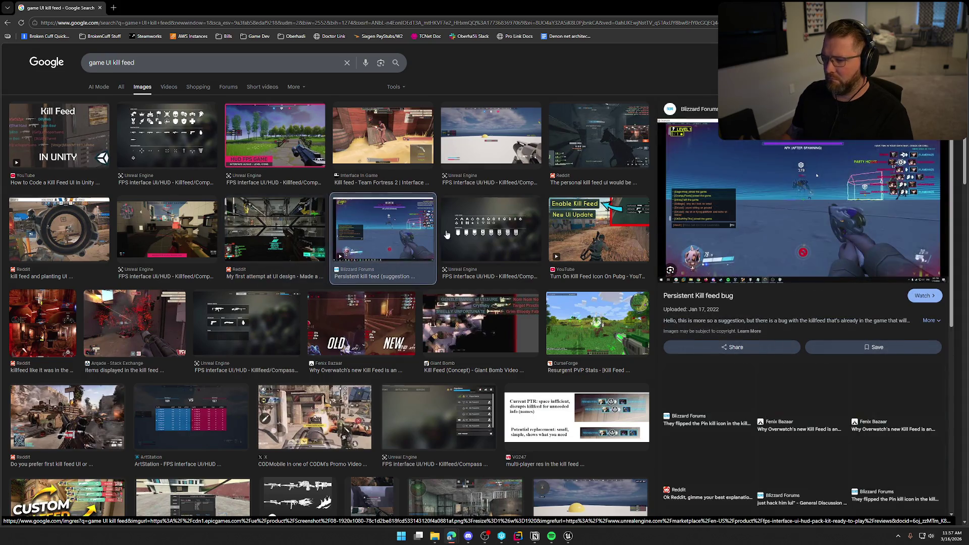
pyautogui.click(478, 237)
pyautogui.click(599, 233)
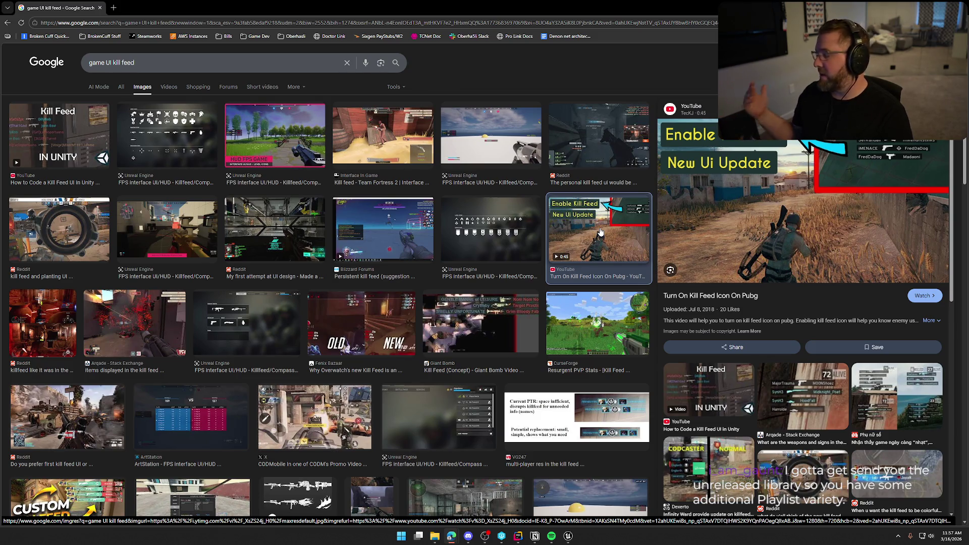
pyautogui.scroll(-2, 247, 295)
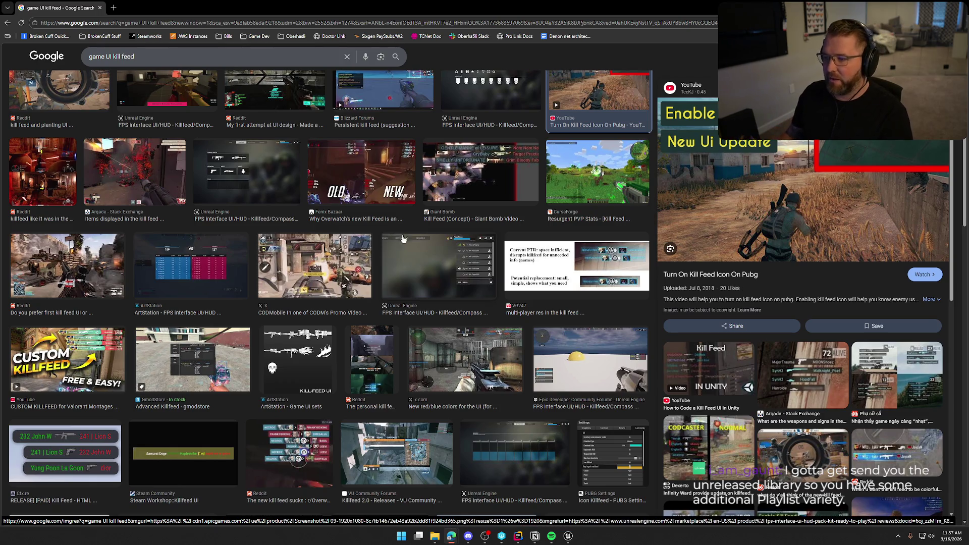
pyautogui.click(471, 173)
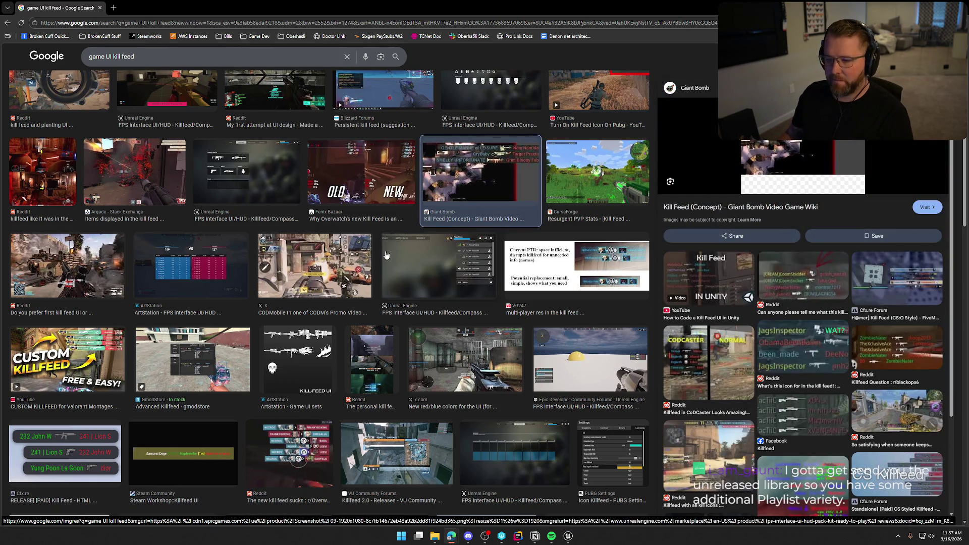
pyautogui.click(342, 265)
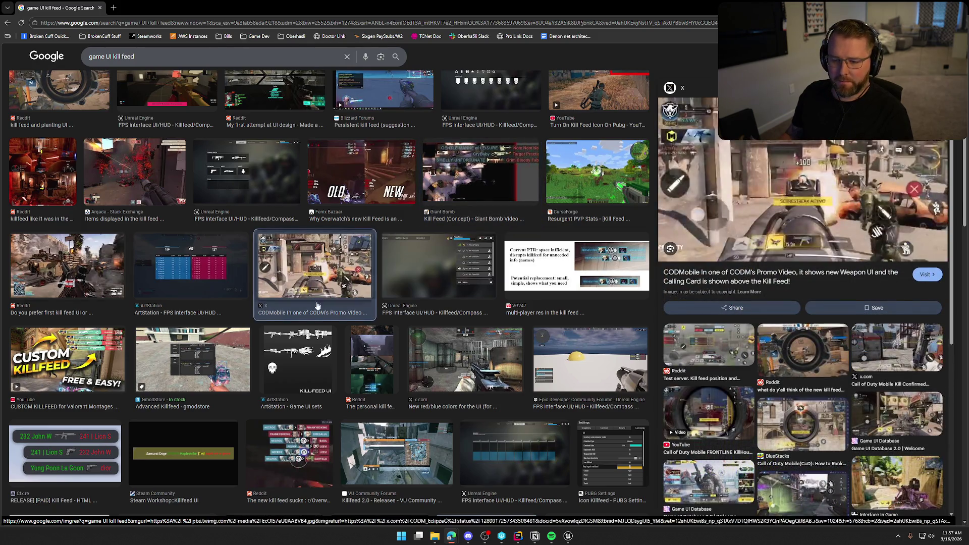
pyautogui.scroll(-2, 393, 325)
pyautogui.click(74, 304)
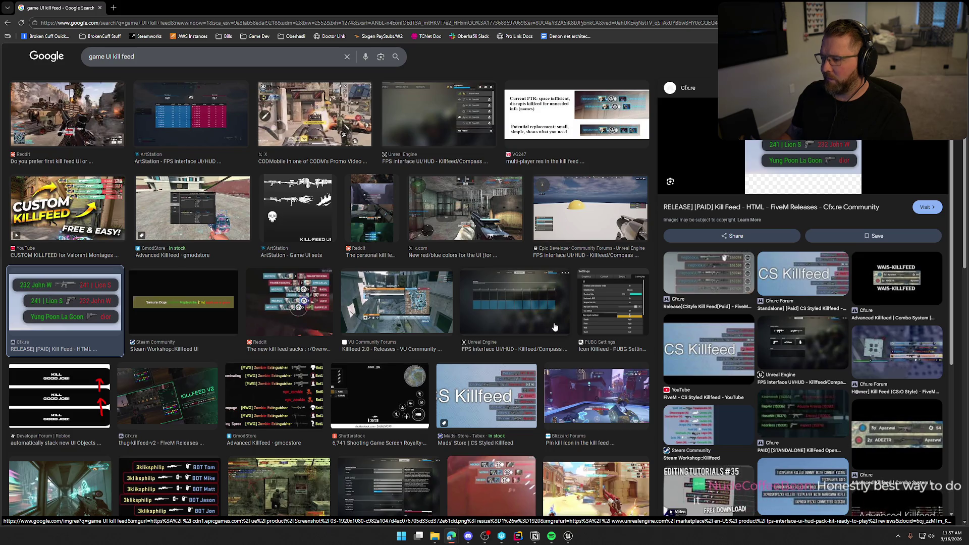
pyautogui.scroll(-2, 582, 327)
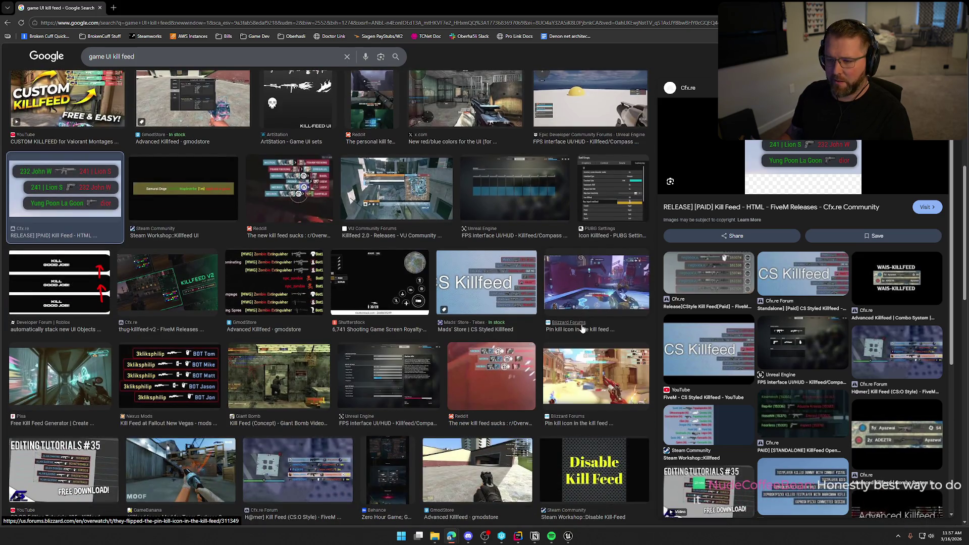
pyautogui.scroll(-2, 582, 328)
pyautogui.scroll(6, 582, 328)
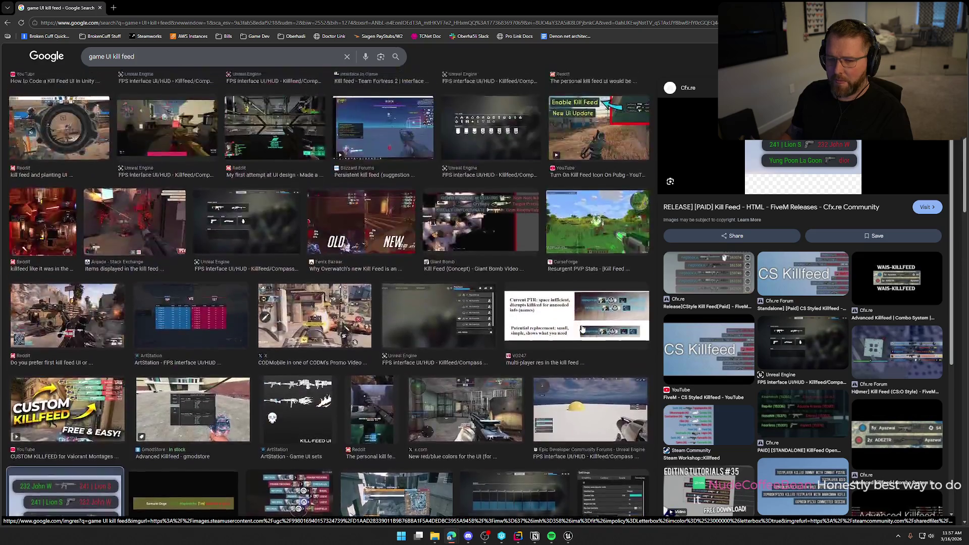
pyautogui.click(26, 162)
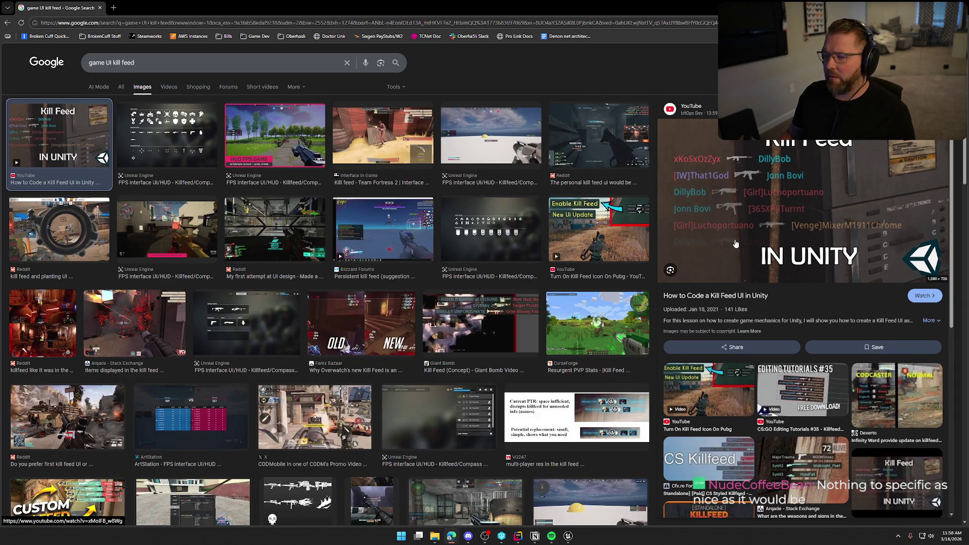
# Minimize the browser and open UI_Event from the UI_GameHUD hierarchy
pyautogui.press('super+Down')
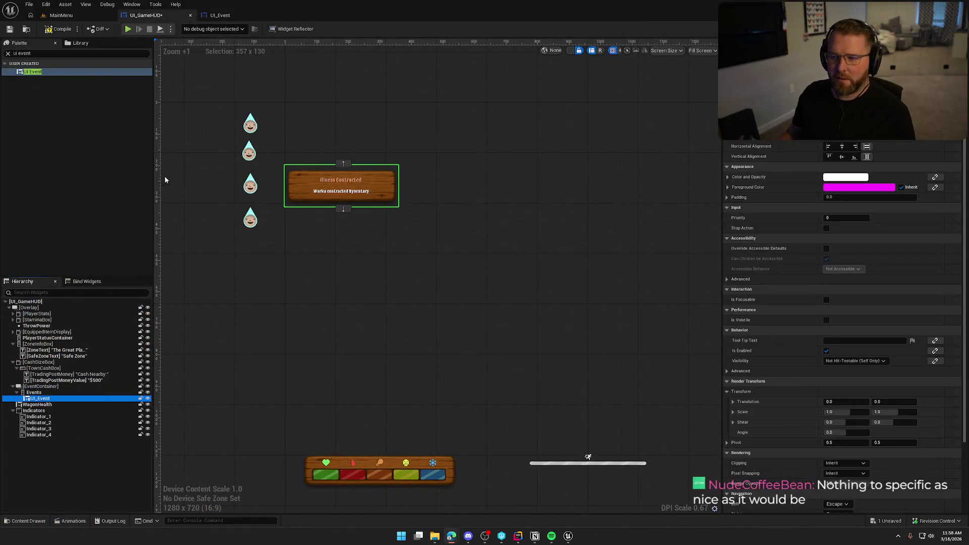
pyautogui.scroll(2, 275, 155)
pyautogui.scroll(2, 365, 218)
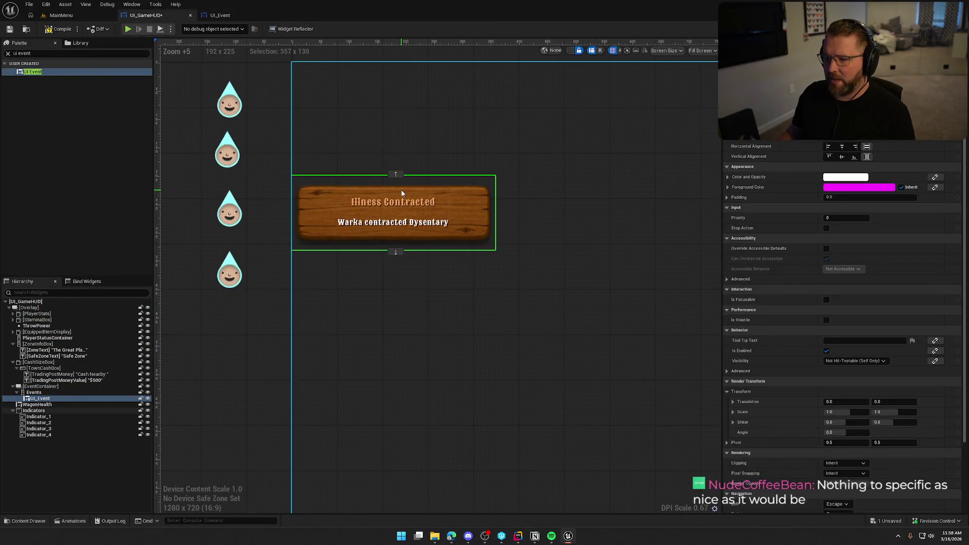
pyautogui.scroll(-3, 444, 242)
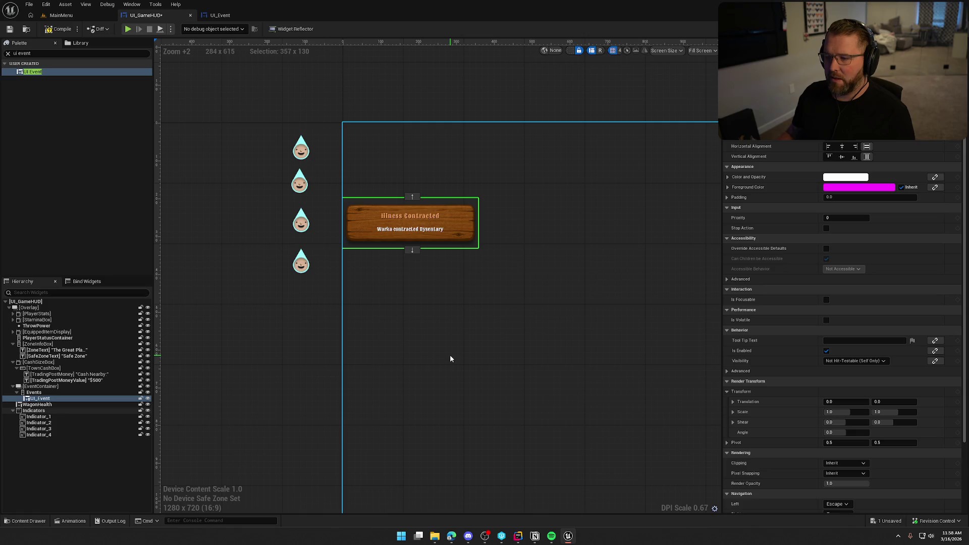
pyautogui.doubleClick(474, 208)
pyautogui.scroll(5, 426, 335)
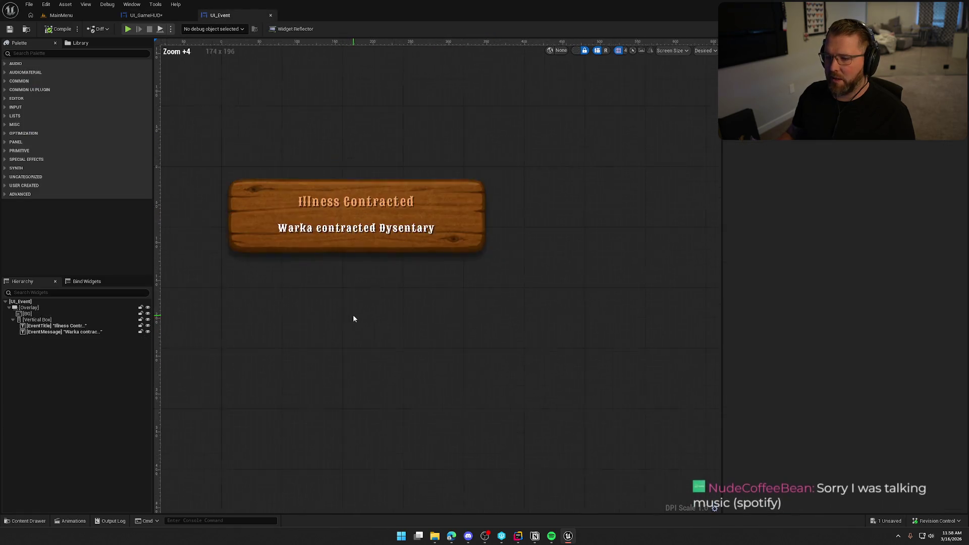
pyautogui.scroll(1, 396, 337)
pyautogui.scroll(-1, 389, 325)
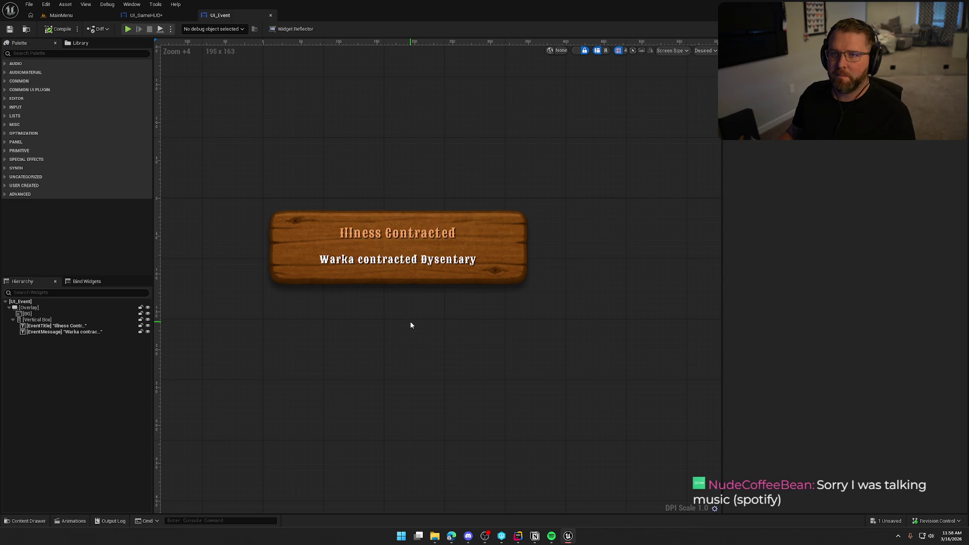
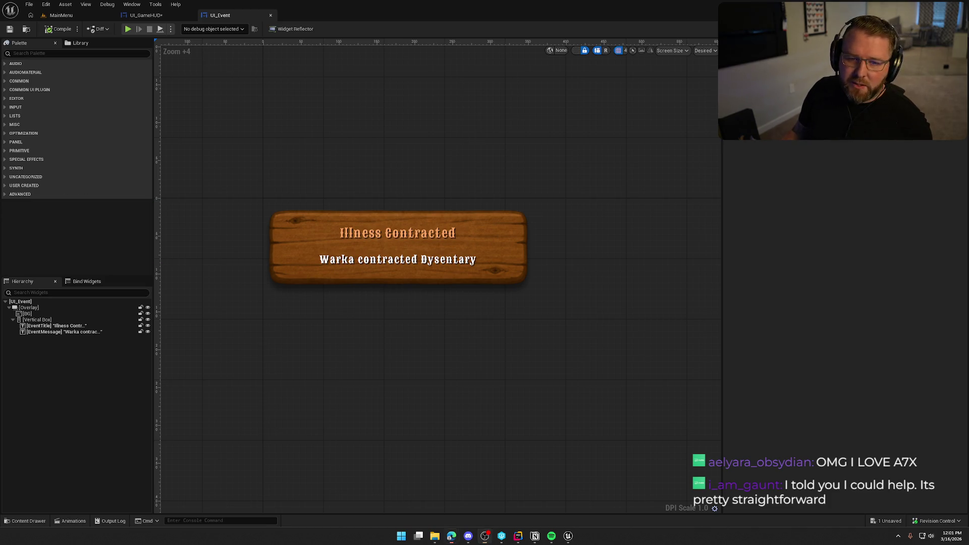
# Shift the wooden event widget view slightly and position the new browser window
pyautogui.moveTo(443, 329); pyautogui.dragTo(464, 332)
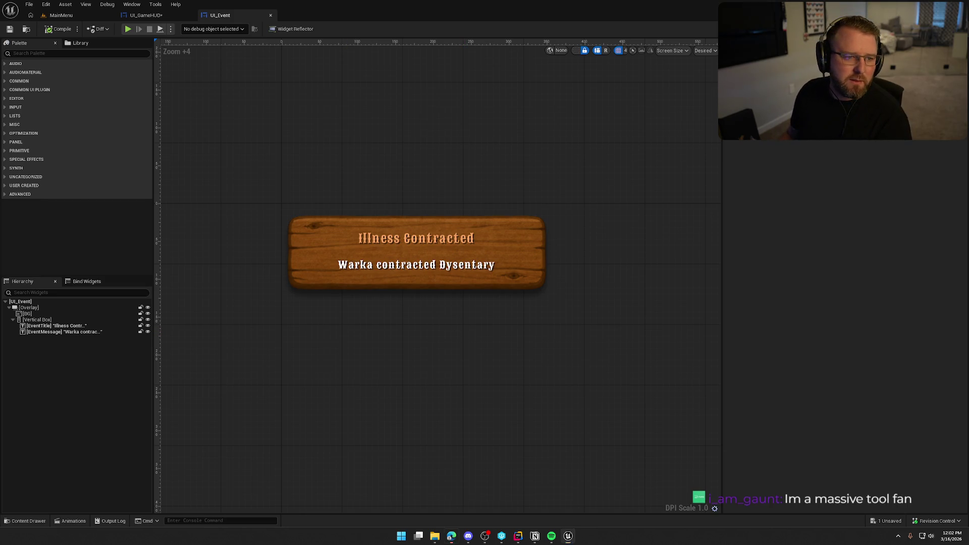
pyautogui.moveTo(276, 155); pyautogui.dragTo(302, 149)
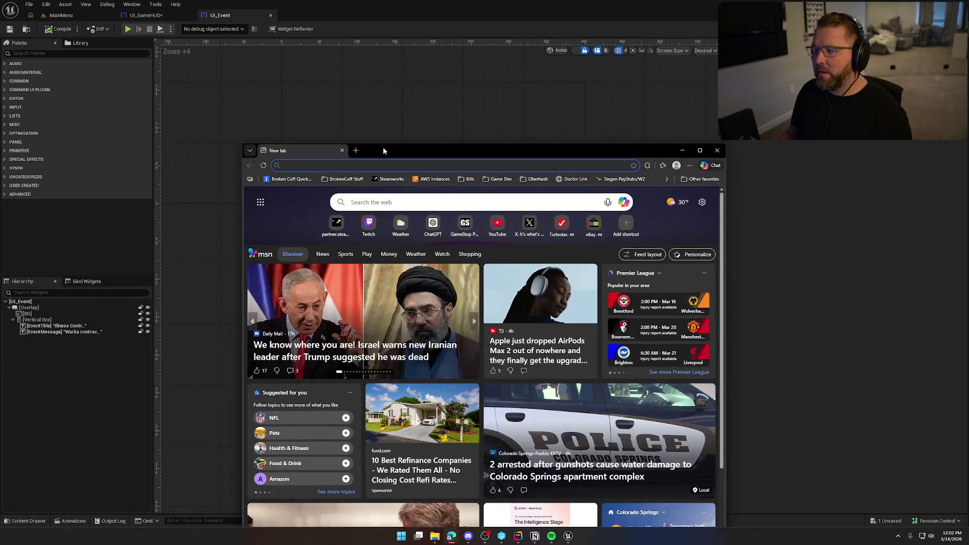
# Maximize Edge, go to google.com and search for 'obs split audio for vods'
pyautogui.doubleClick(383, 147)
pyautogui.write('google.com')
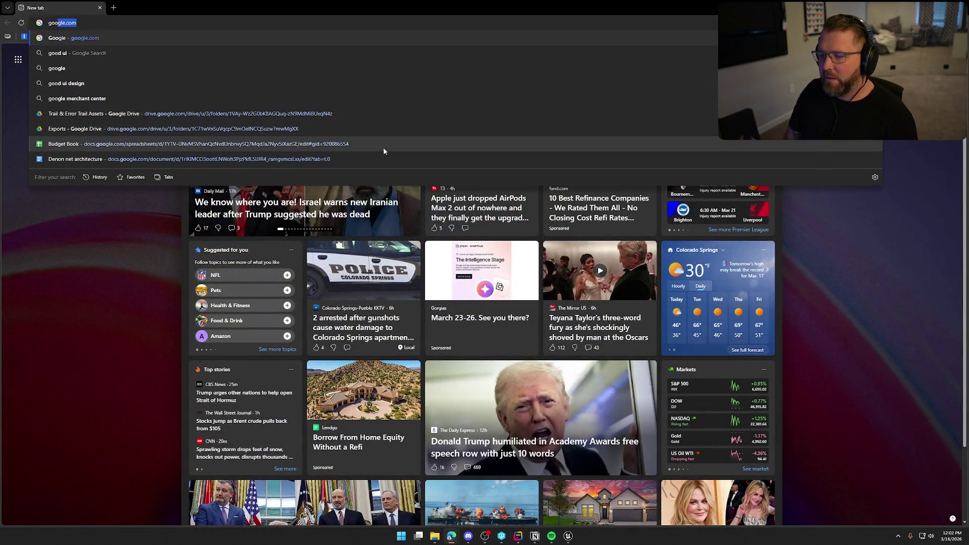
pyautogui.press('Return')
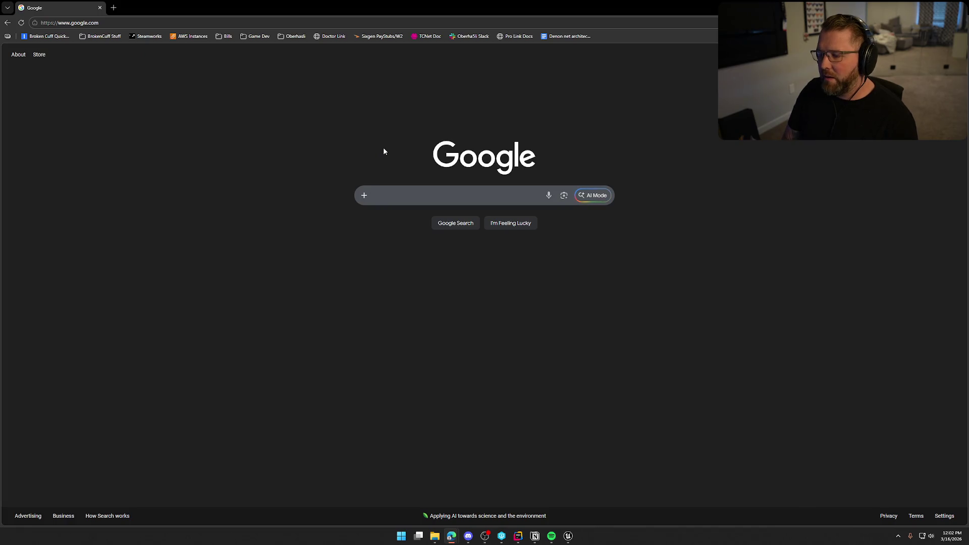
pyautogui.write('obs split')
pyautogui.press('Down')
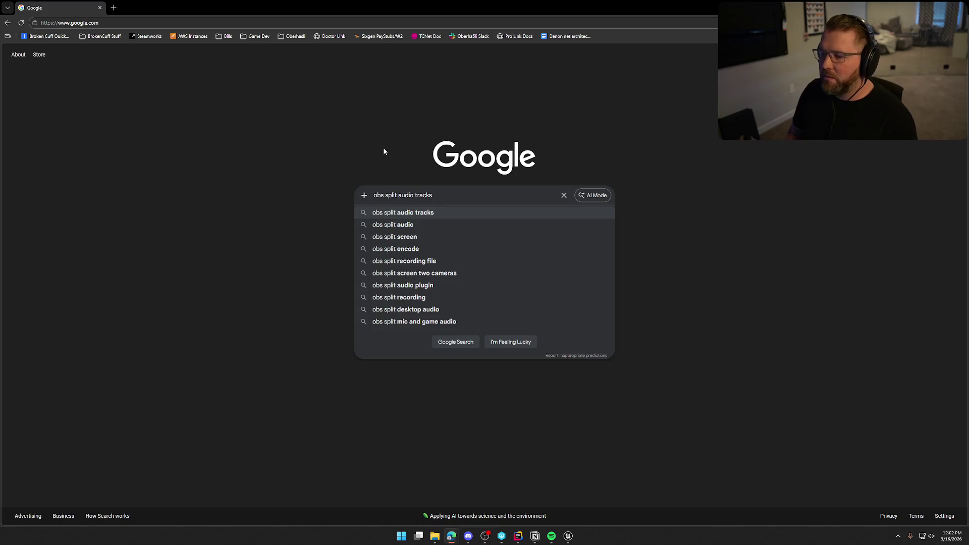
pyautogui.press('Down')
pyautogui.write('for vods')
pyautogui.press('Return')
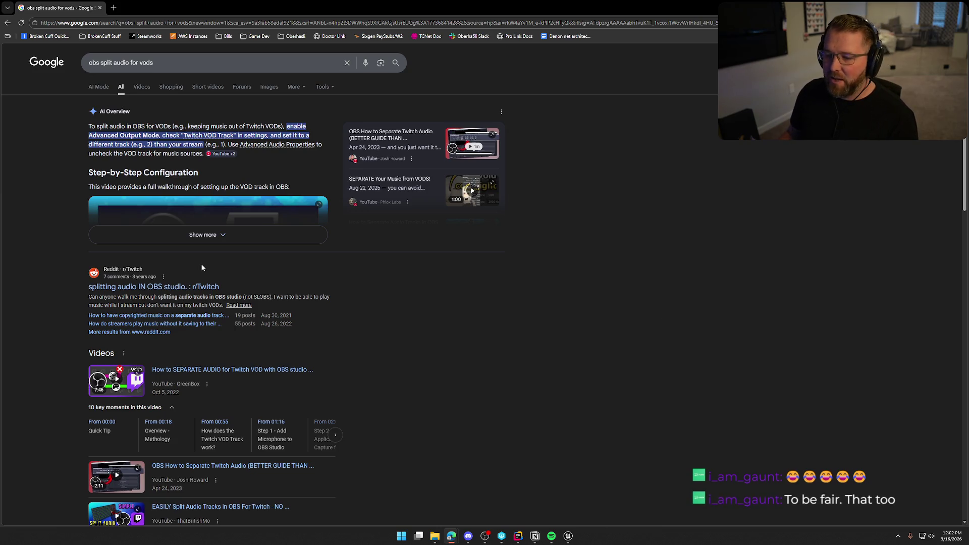
# Expand the AI overview's OBS VOD audio steps, then return to the Unreal widget editor
pyautogui.click(213, 236)
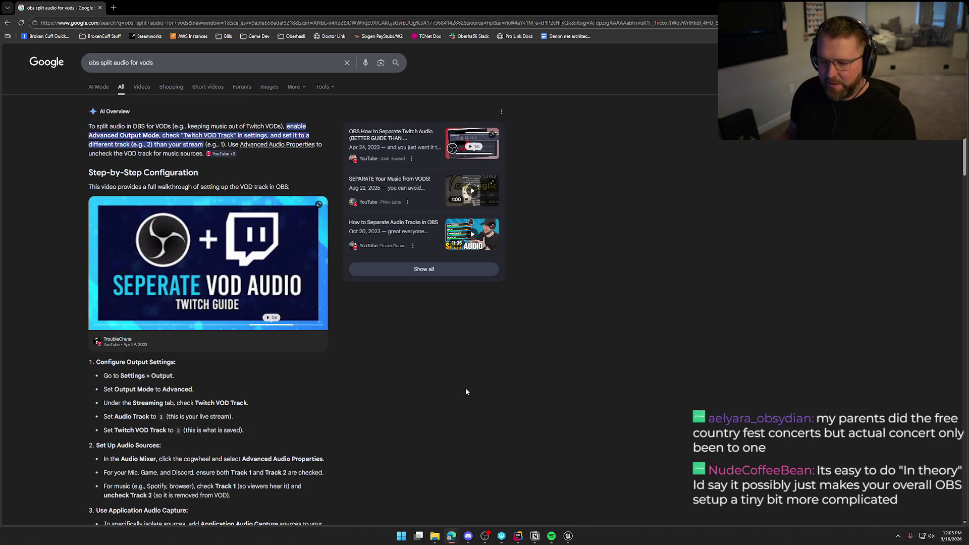
pyautogui.scroll(-1, 465, 392)
pyautogui.scroll(-1, 466, 391)
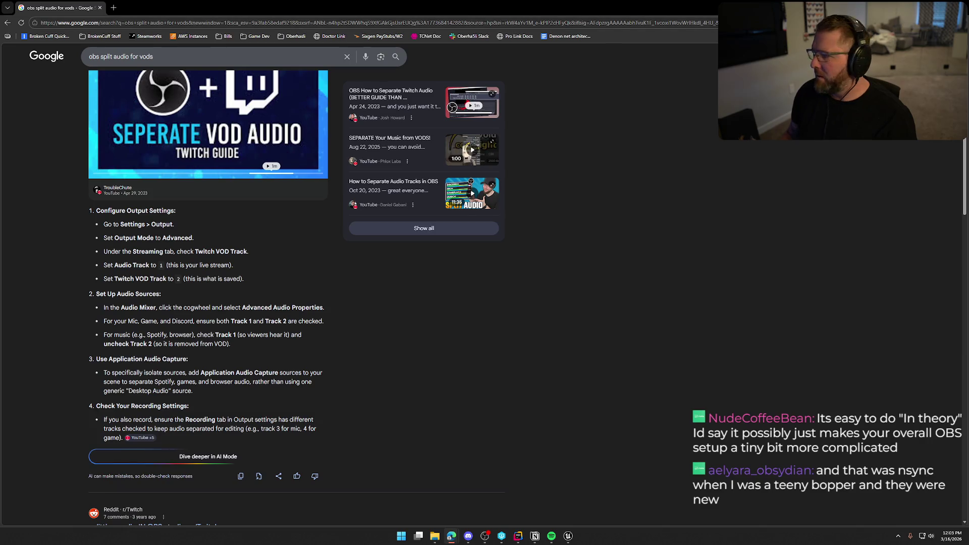
pyautogui.hotkey('alt', 'Tab')
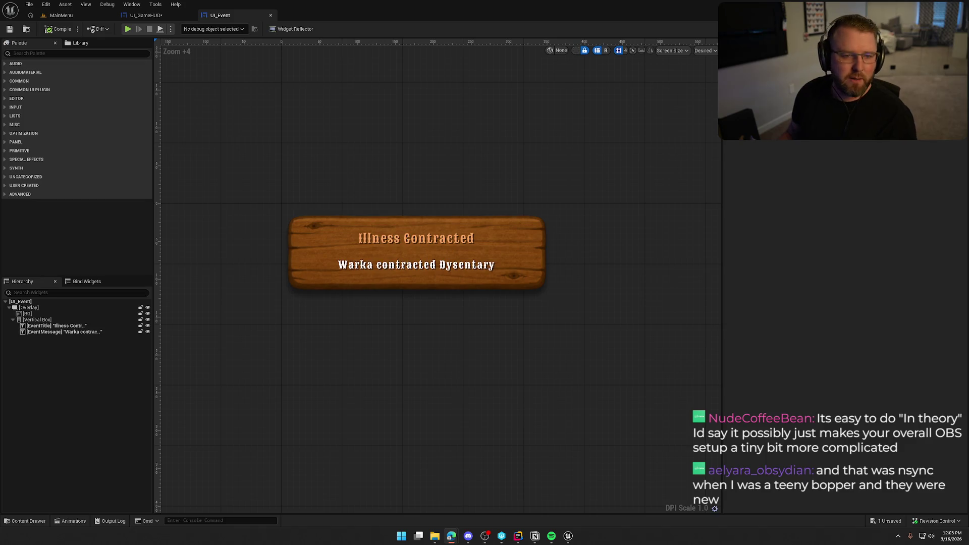
# Bring the OBS audio search results back and maximize the browser window
pyautogui.hotkey('alt', 'Tab')
pyautogui.moveTo(545, 136); pyautogui.dragTo(508, 2)
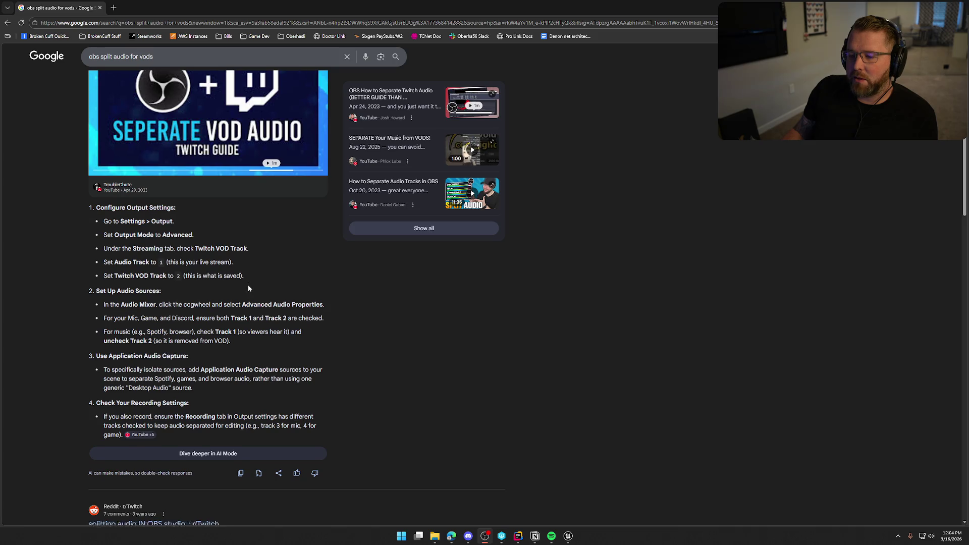
pyautogui.scroll(-2, 248, 285)
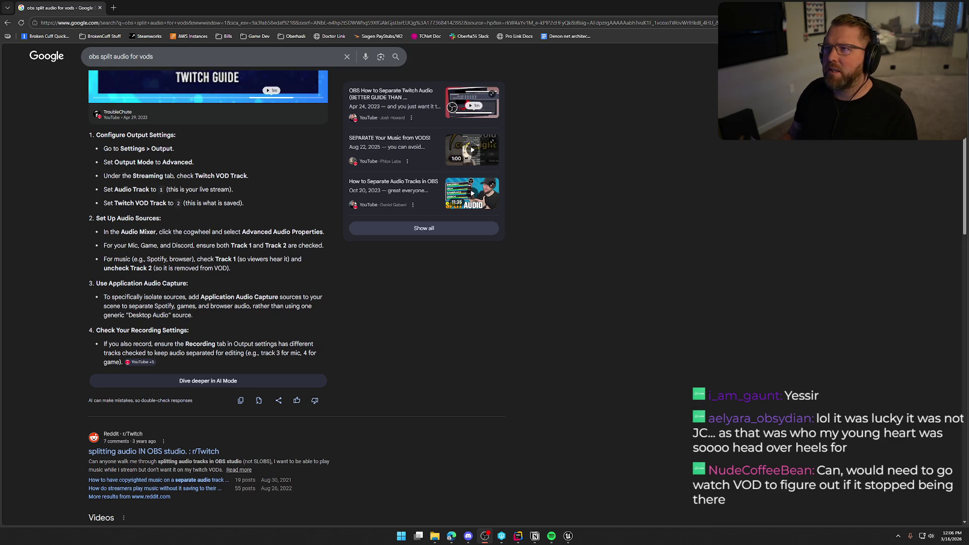
# In Advanced Audio Properties, tick Track 1 for the Desktop Audio source
pyautogui.moveTo(455, 66); pyautogui.dragTo(435, 164)
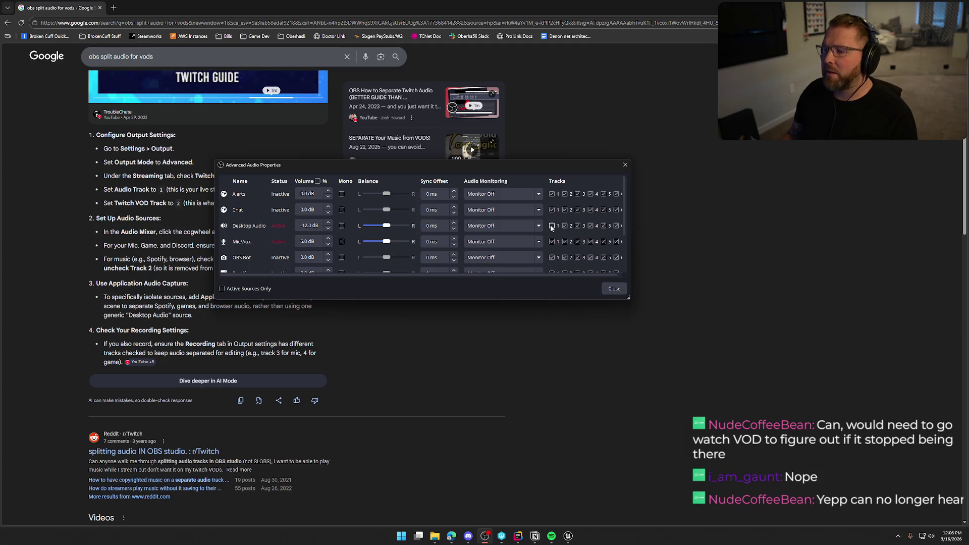
pyautogui.click(551, 226)
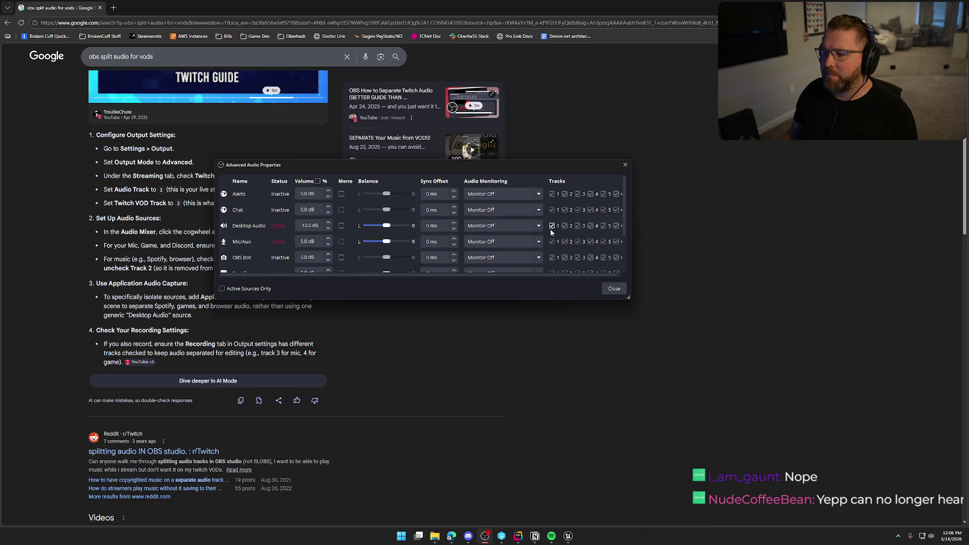
pyautogui.scroll(-2, 253, 228)
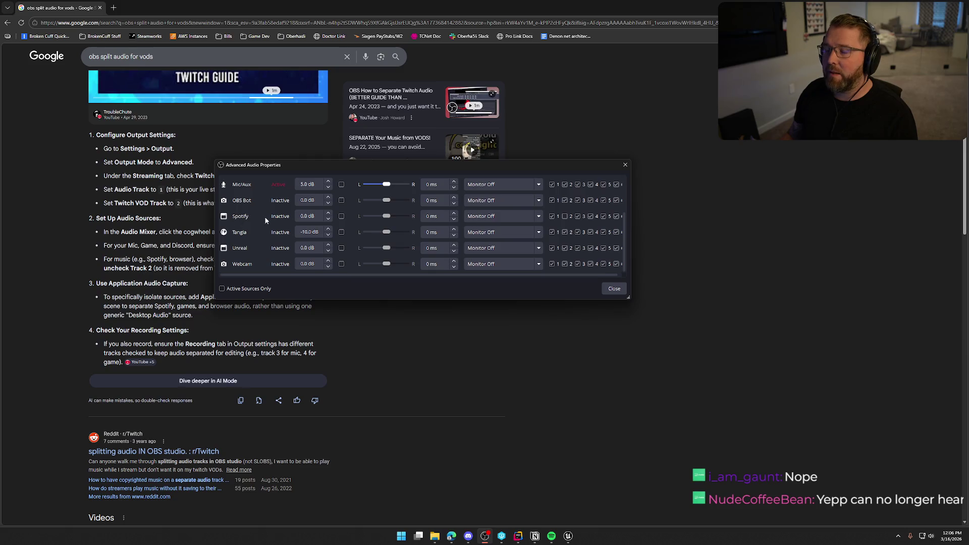
pyautogui.scroll(3, 279, 219)
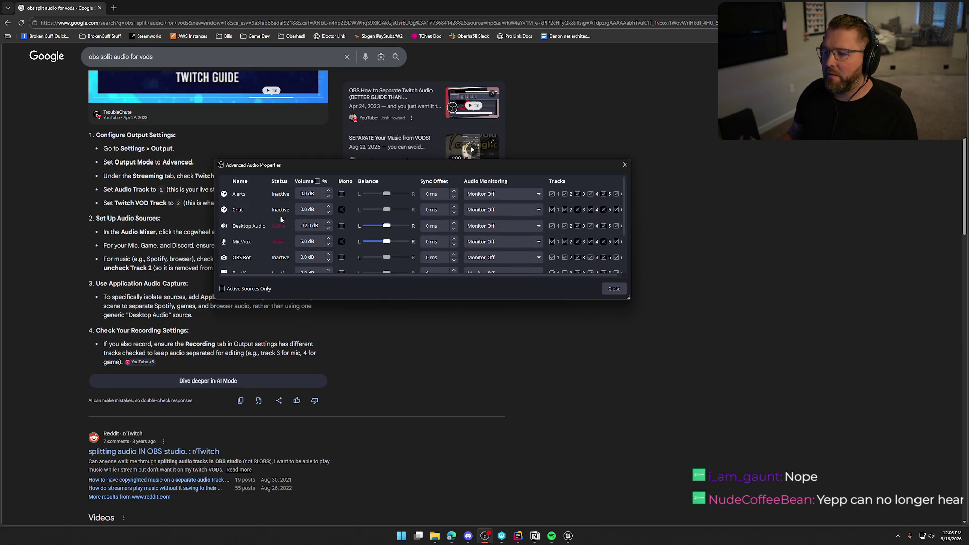
pyautogui.scroll(-3, 280, 218)
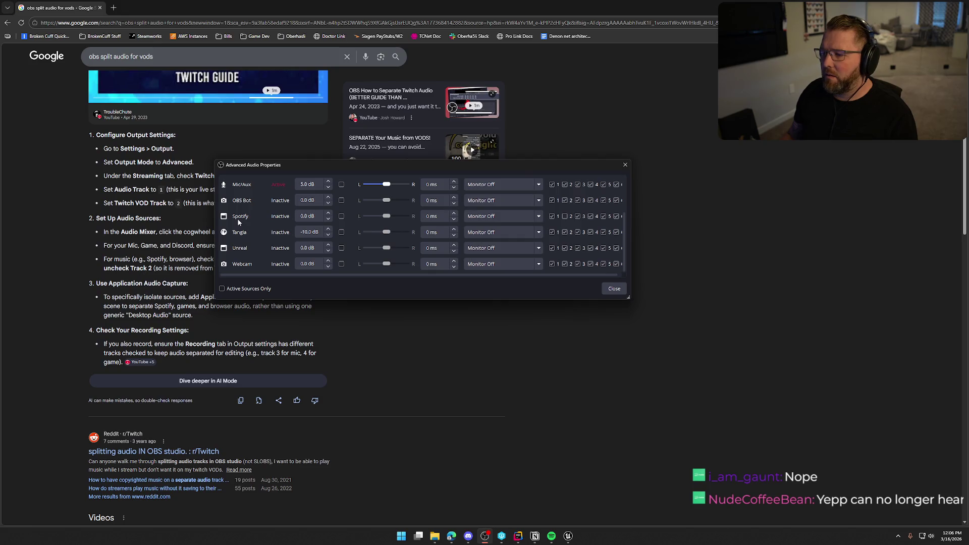
pyautogui.scroll(3, 592, 220)
pyautogui.scroll(-3, 594, 222)
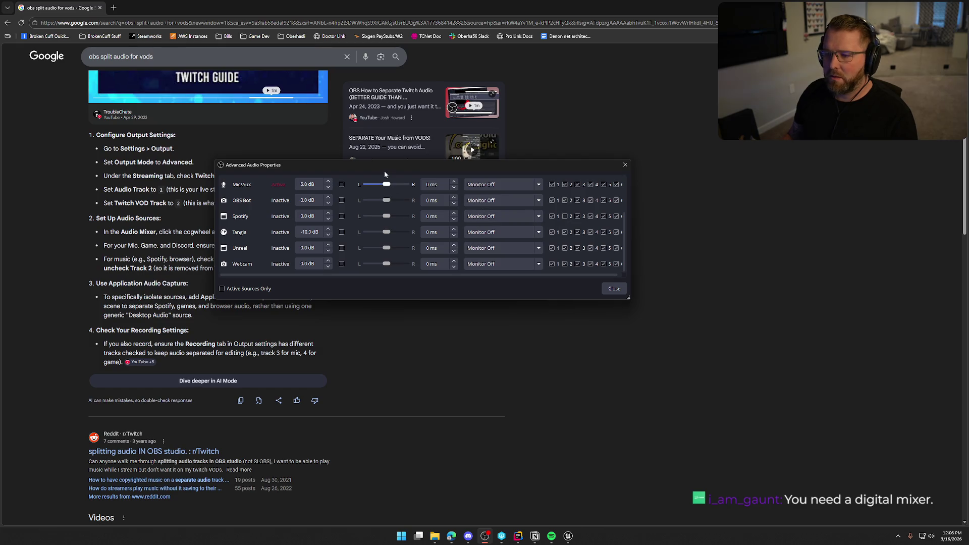
# Move the advanced audio properties aside and close them, leaving the audio mixer up
pyautogui.moveTo(384, 165); pyautogui.dragTo(554, 138)
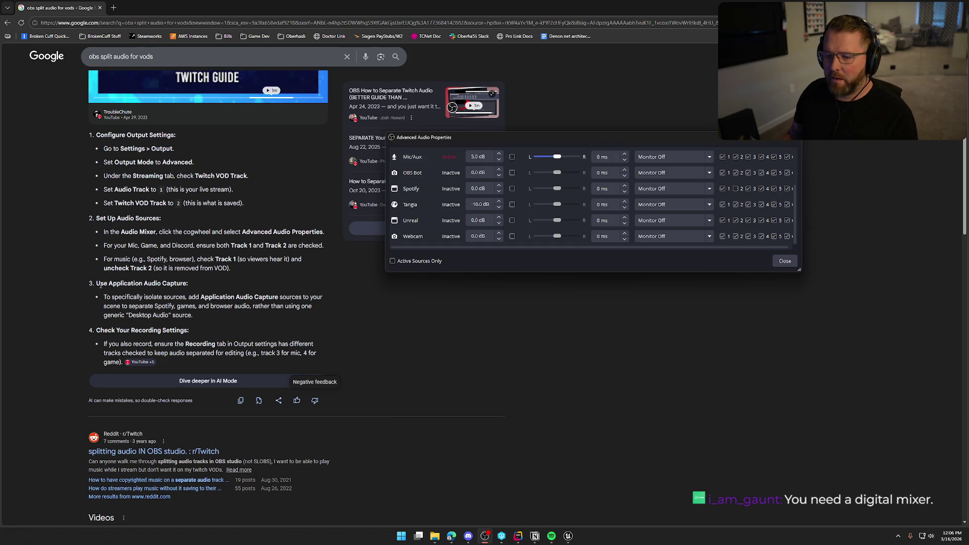
pyautogui.click(784, 260)
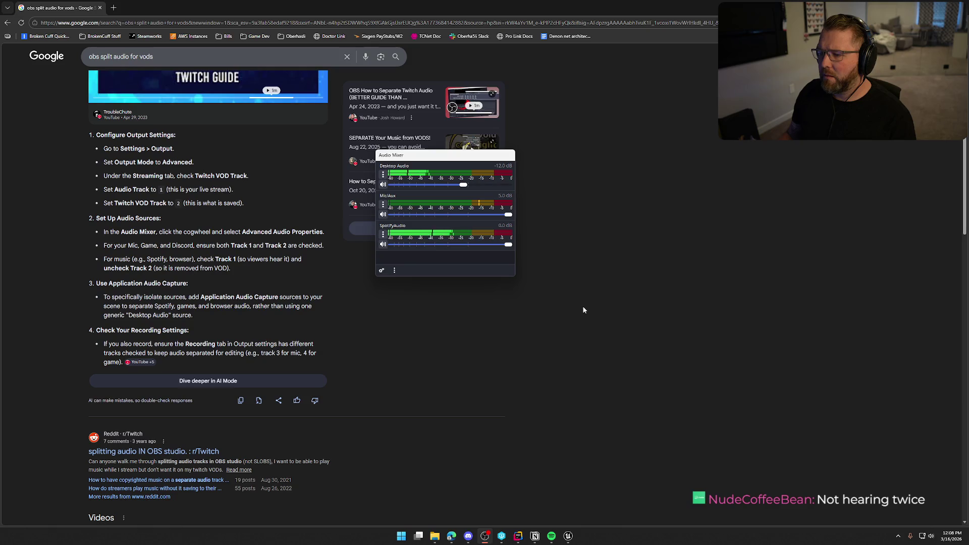
# Widen the audio mixer's meters and switch focus toward the SpotifyAudio source
pyautogui.moveTo(517, 258); pyautogui.dragTo(589, 257)
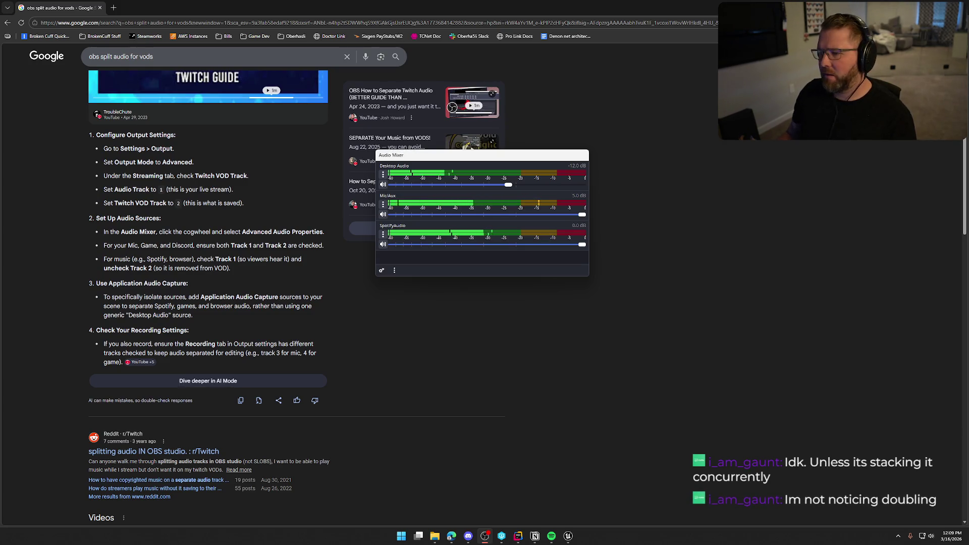
pyautogui.hotkey('alt', 'Tab')
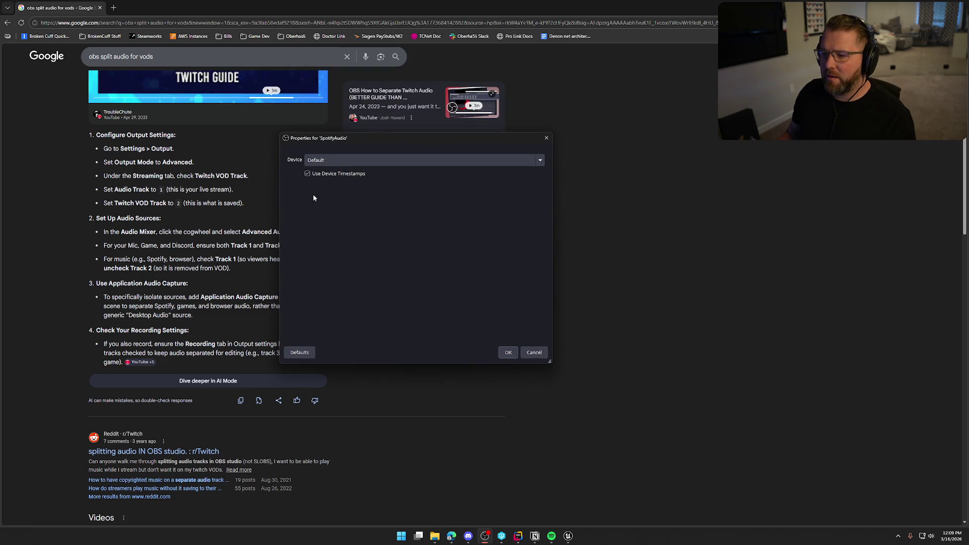
# Review SpotifyAudio's device options, keep Default, and close its properties
pyautogui.click(360, 156)
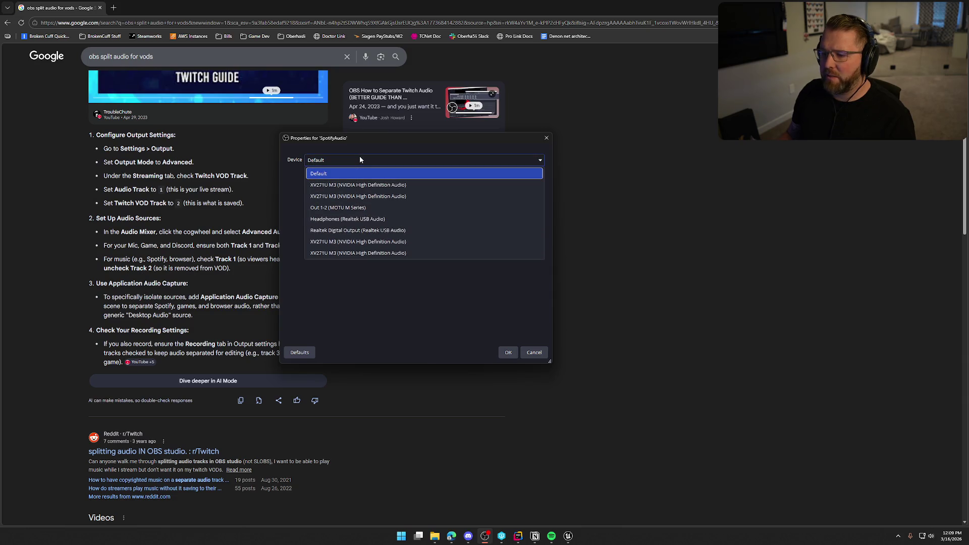
pyautogui.click(360, 155)
pyautogui.click(546, 138)
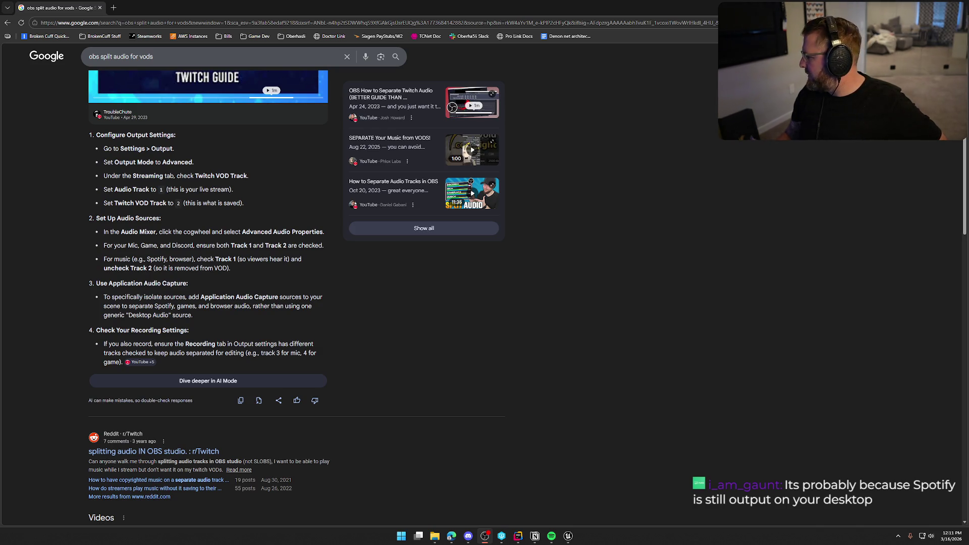
# Leave the OBS audio search results and return to the Unreal UI_Event widget editor
pyautogui.hotkey('alt', 'Tab')
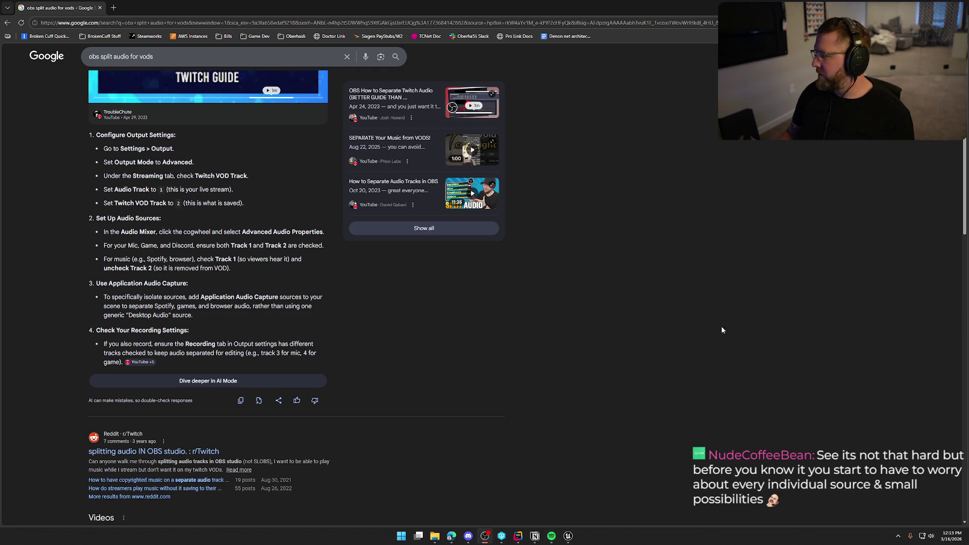
pyautogui.hotkey('alt', 'Tab')
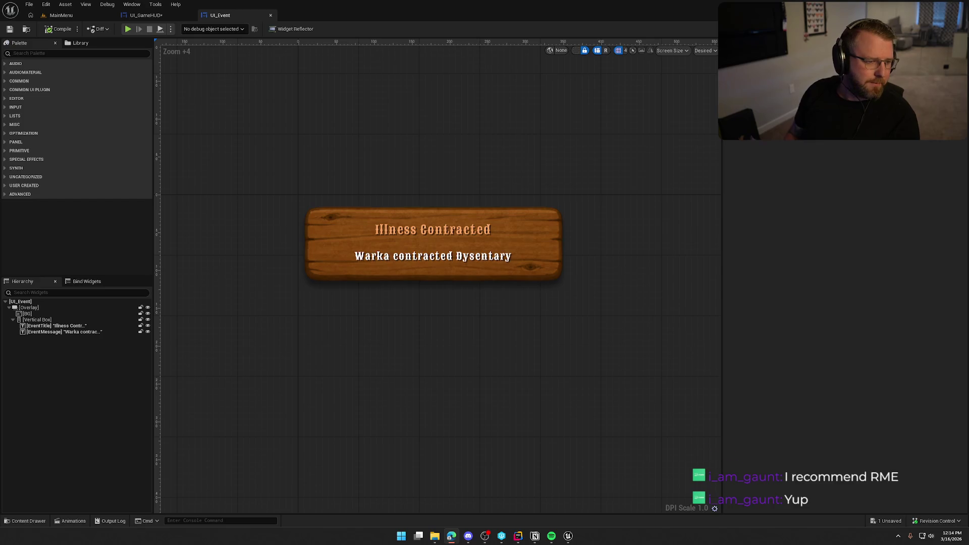
# Maximize the browser, open the RME Audio result, reject cookies and browse its Interfaces lineup
pyautogui.hotkey('alt', 'Tab')
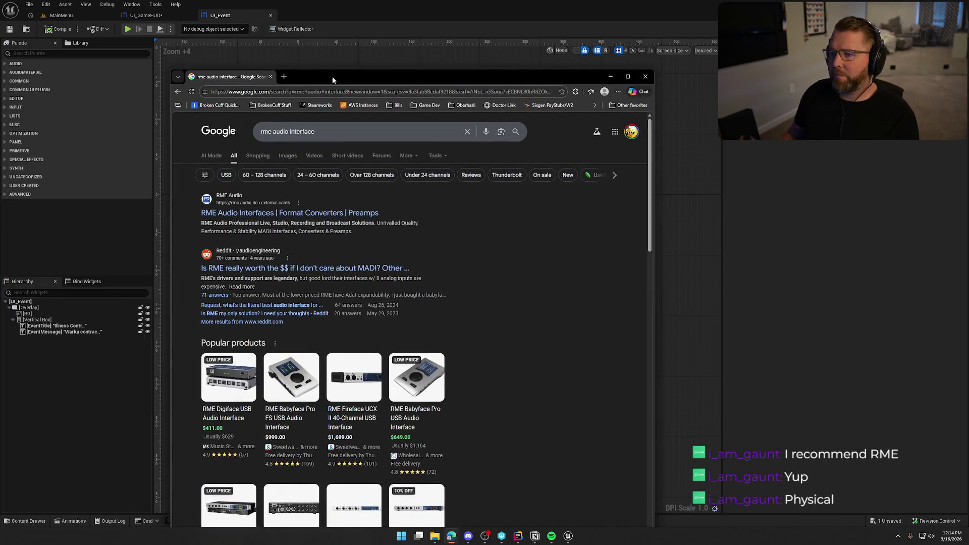
pyautogui.doubleClick(332, 77)
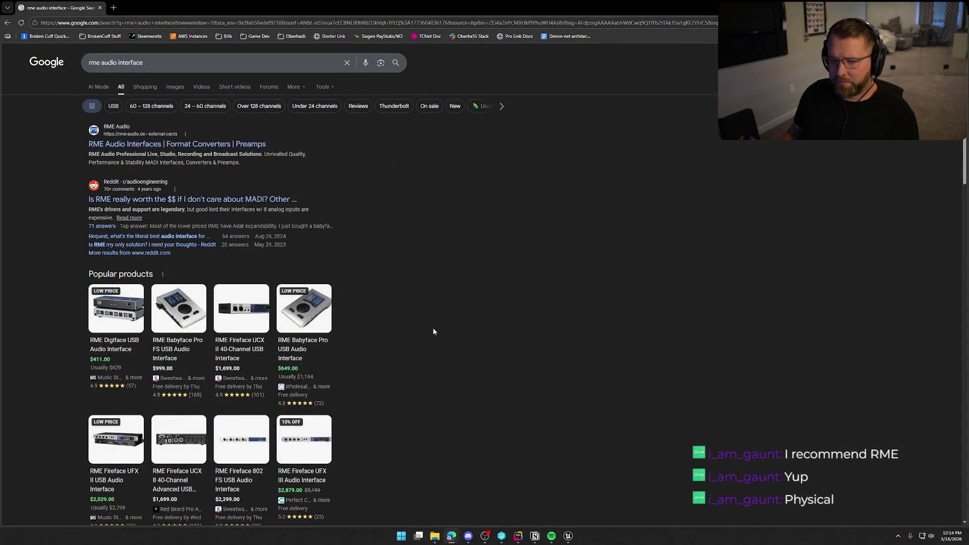
pyautogui.click(165, 145)
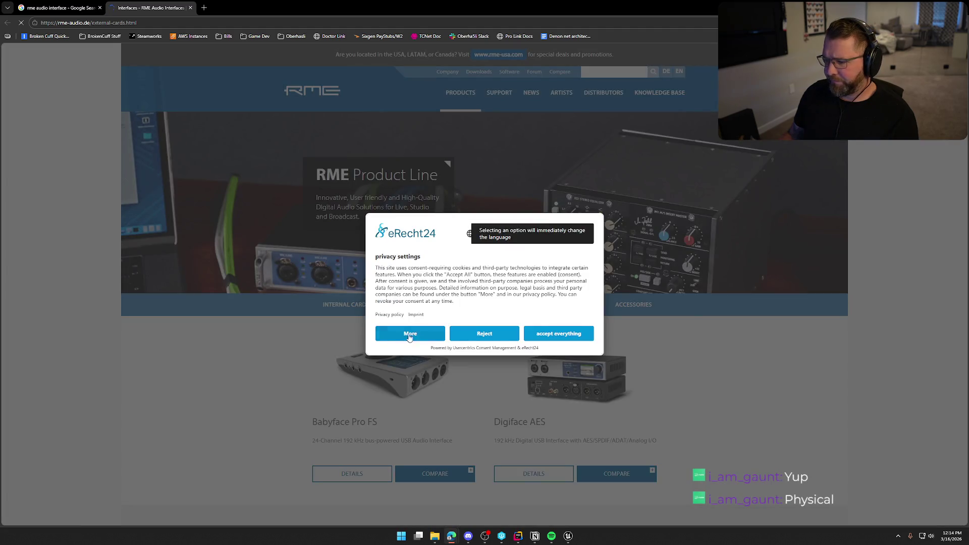
pyautogui.click(480, 333)
pyautogui.scroll(-2, 762, 329)
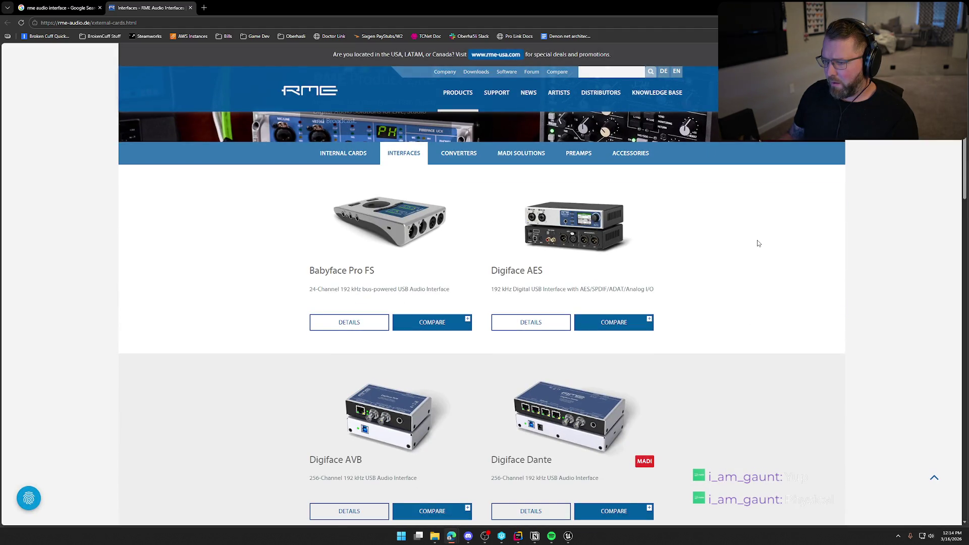
pyautogui.scroll(-2, 758, 242)
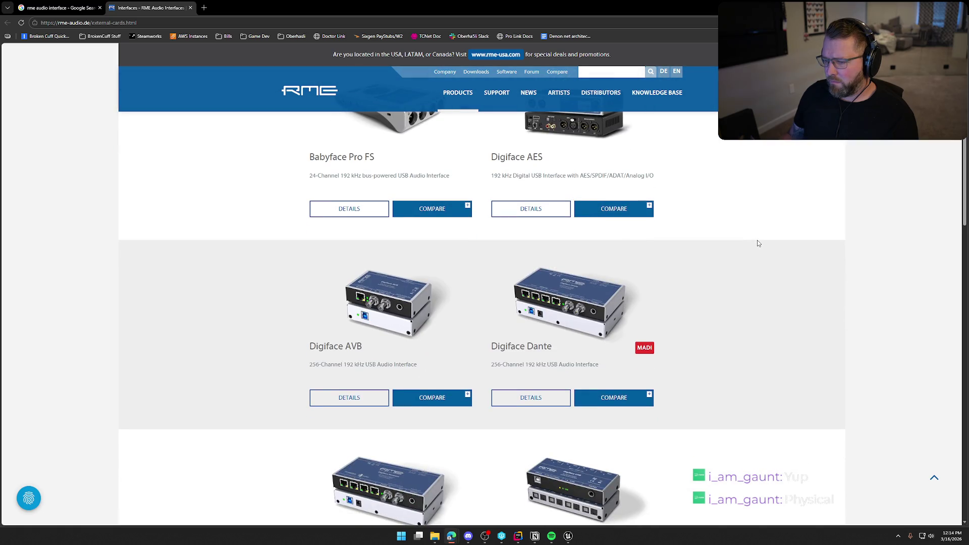
pyautogui.scroll(-2, 758, 243)
pyautogui.scroll(-2, 758, 243)
pyautogui.scroll(2, 758, 243)
pyautogui.scroll(4, 758, 243)
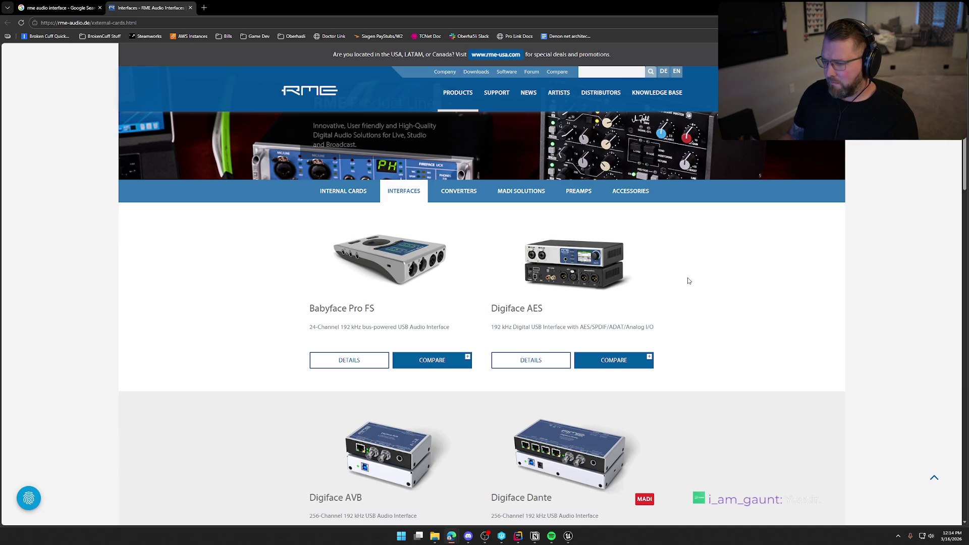
pyautogui.scroll(2, 688, 280)
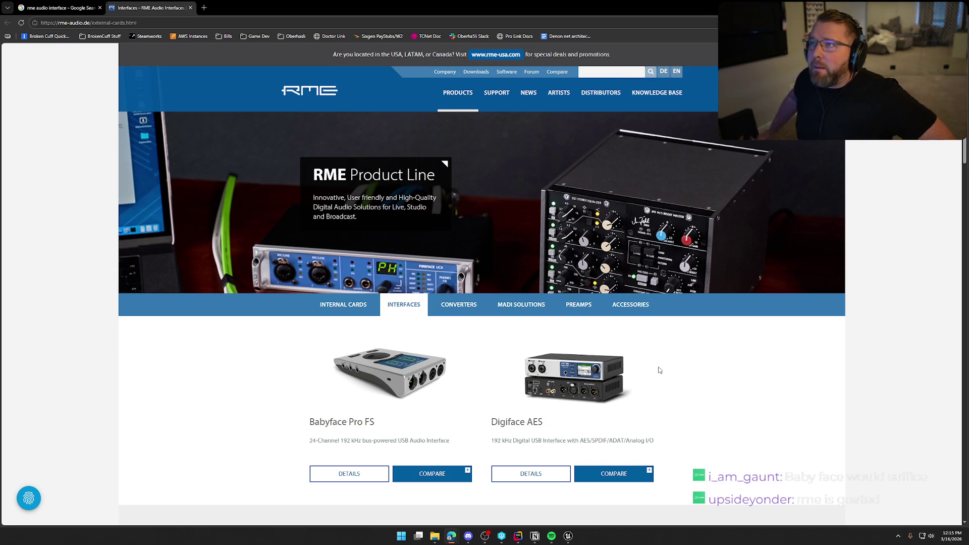
pyautogui.scroll(-2, 454, 273)
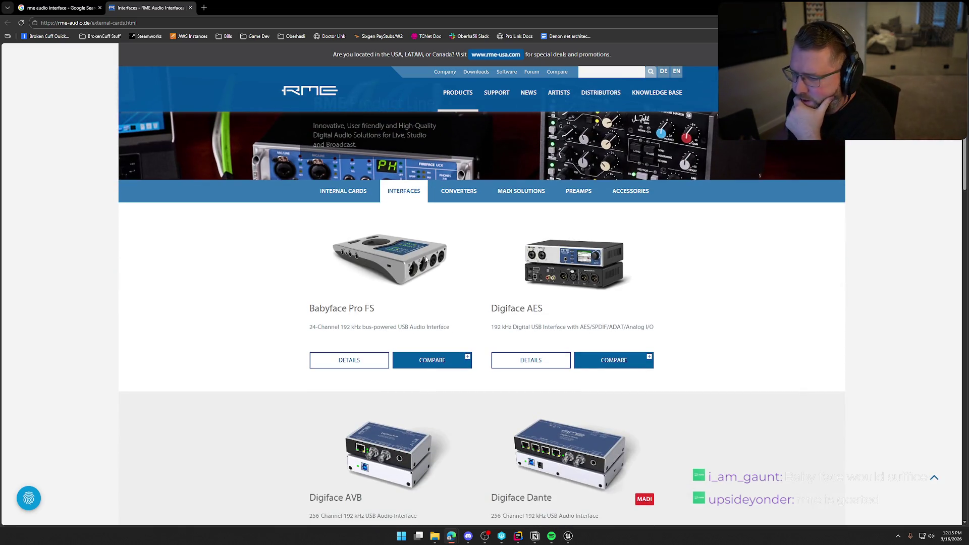
pyautogui.click(383, 359)
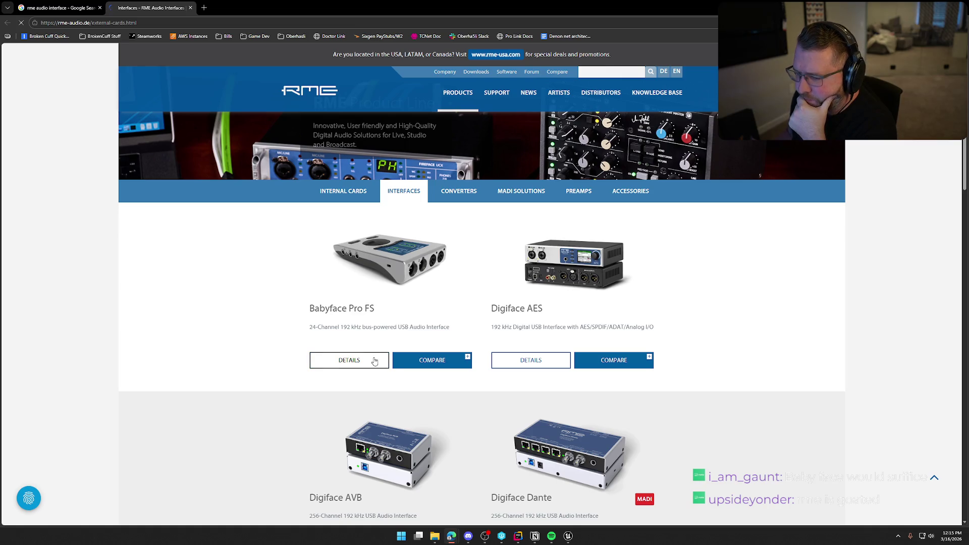
pyautogui.scroll(-3, 534, 386)
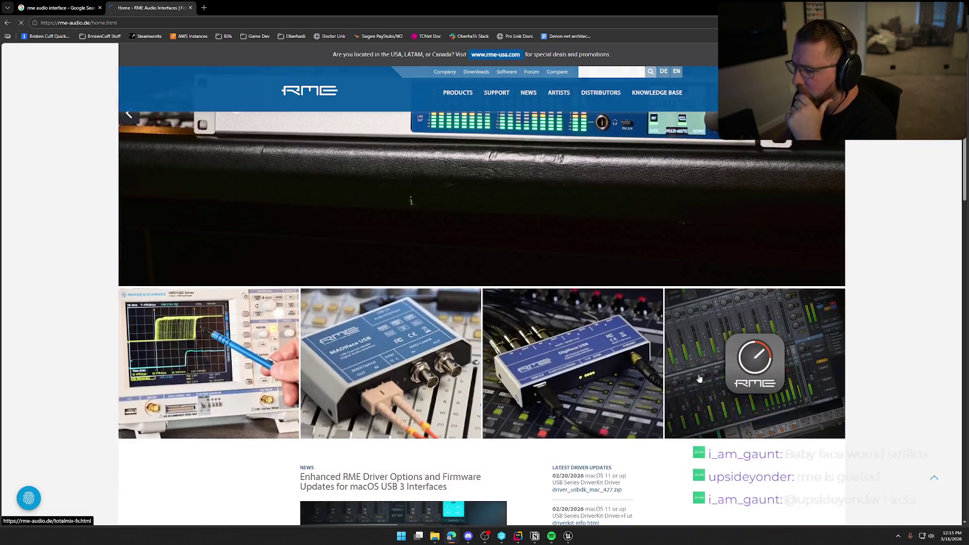
pyautogui.scroll(-3, 759, 377)
pyautogui.scroll(-3, 757, 376)
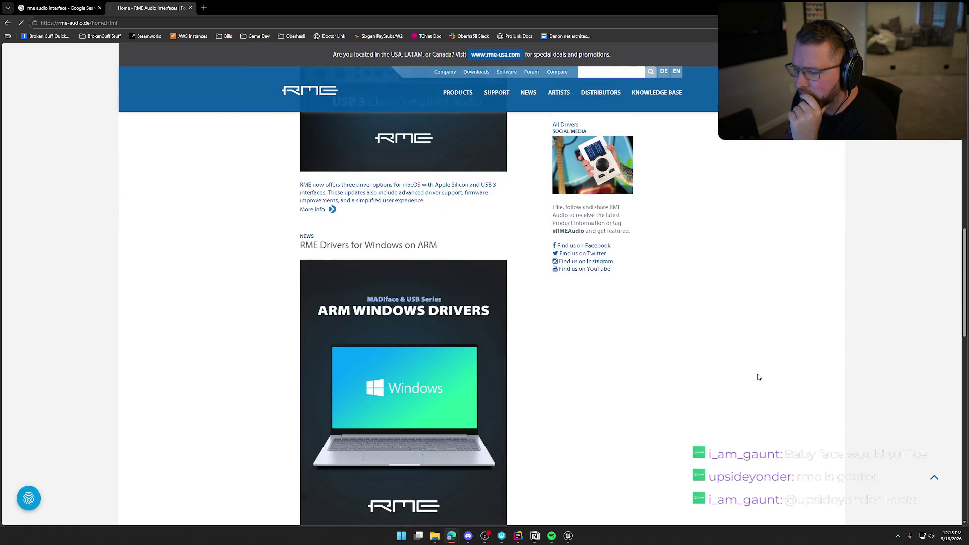
pyautogui.scroll(-3, 757, 376)
pyautogui.scroll(-5, 758, 377)
pyautogui.scroll(-3, 757, 374)
pyautogui.scroll(5, 758, 373)
pyautogui.scroll(5, 757, 373)
pyautogui.scroll(10, 757, 374)
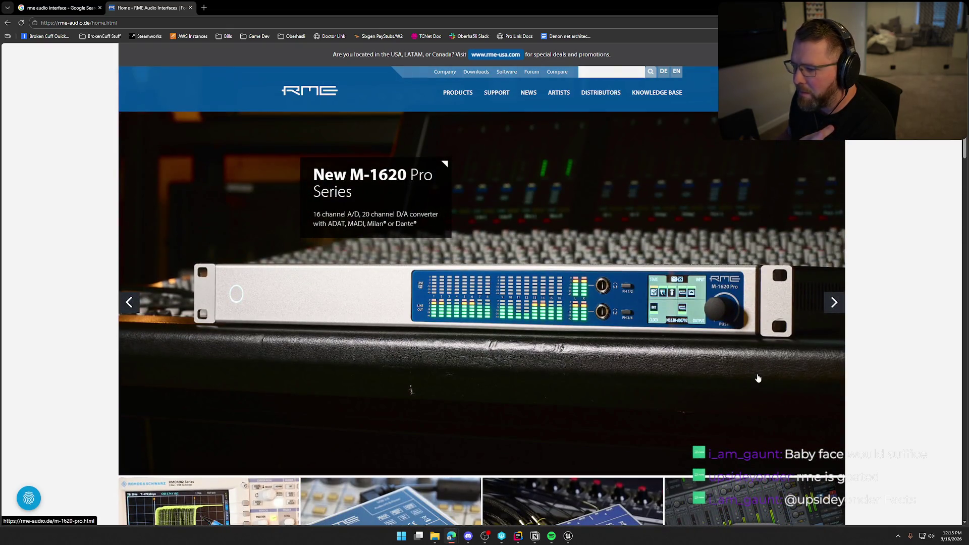
pyautogui.scroll(-3, 757, 374)
pyautogui.scroll(-3, 757, 376)
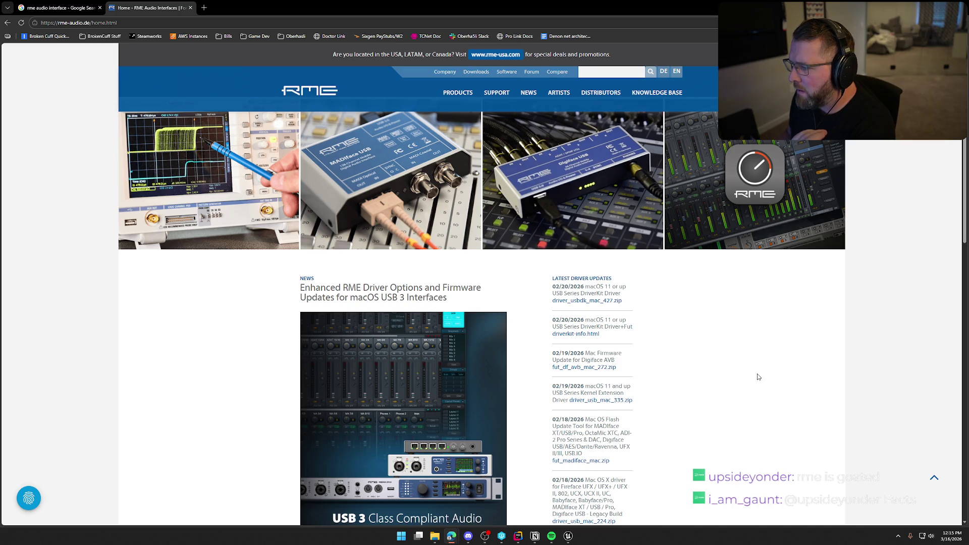
# Browse the TotalMix FX page on the RME site, then return to the Google results
pyautogui.click(757, 219)
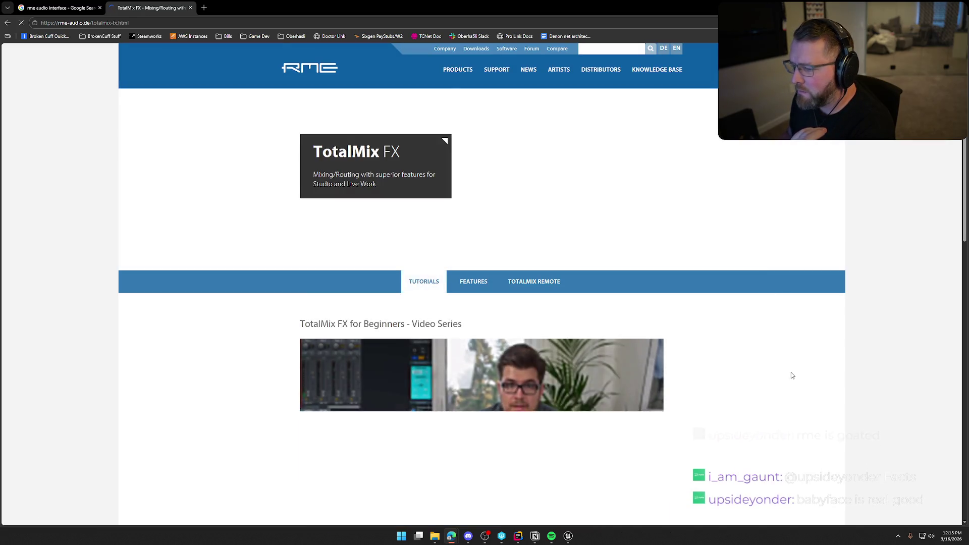
pyautogui.scroll(-3, 792, 375)
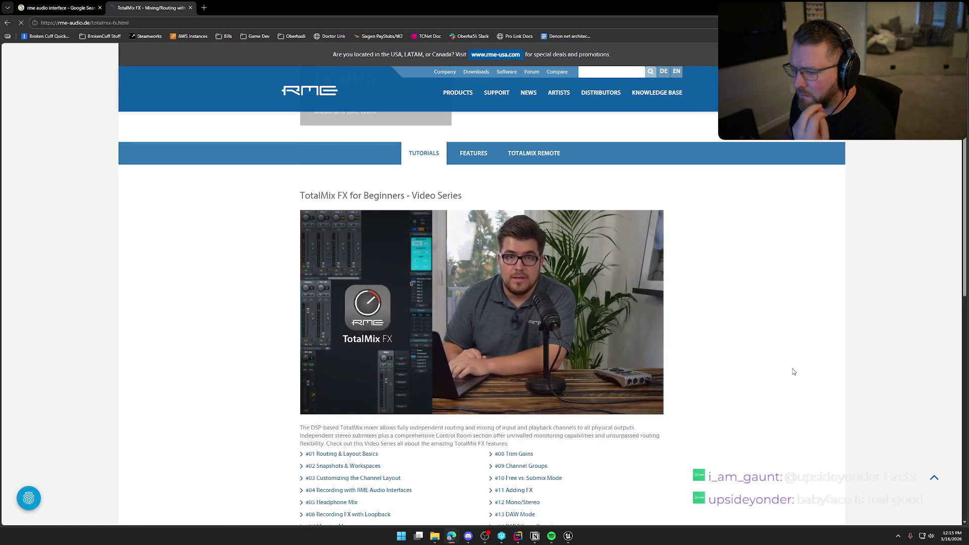
pyautogui.scroll(-3, 793, 371)
pyautogui.scroll(-3, 793, 372)
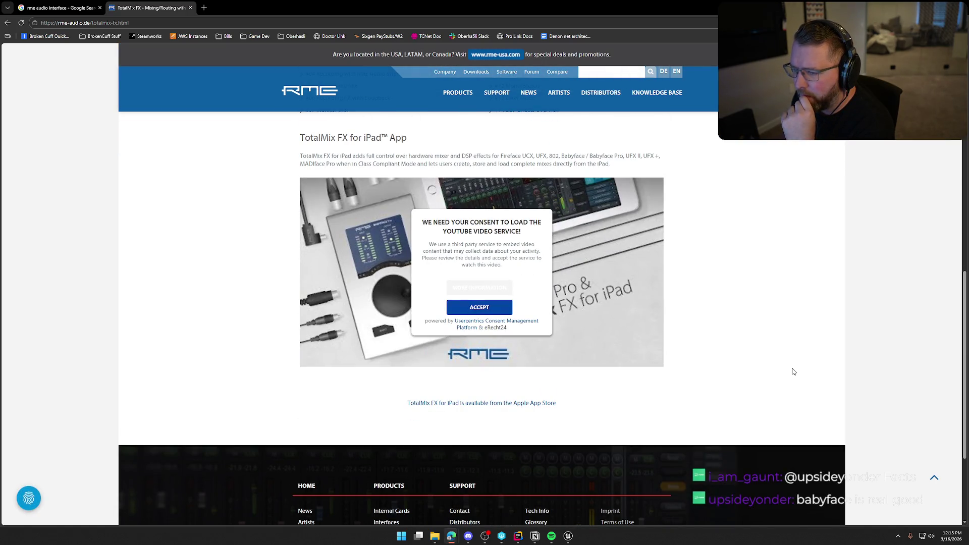
pyautogui.scroll(-2, 793, 372)
pyautogui.scroll(3, 249, 219)
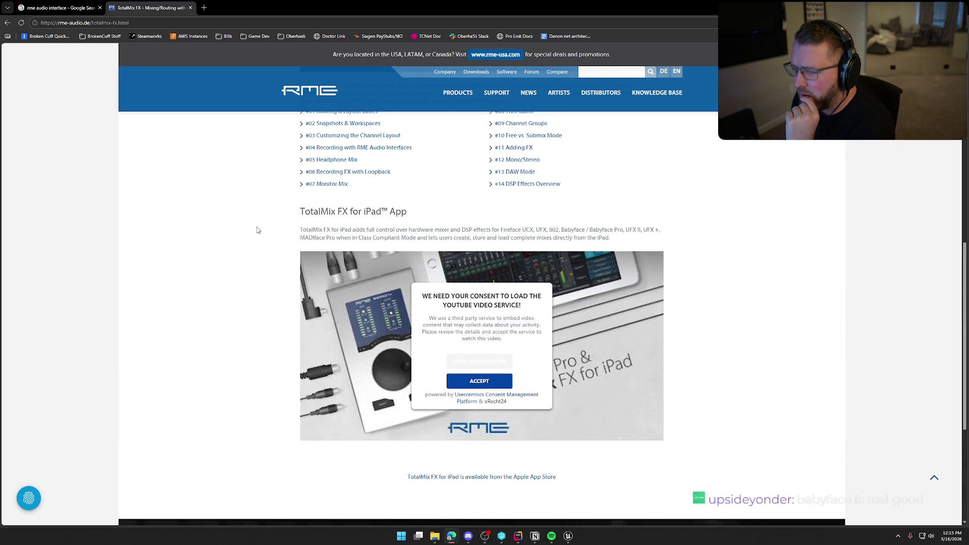
pyautogui.scroll(5, 257, 230)
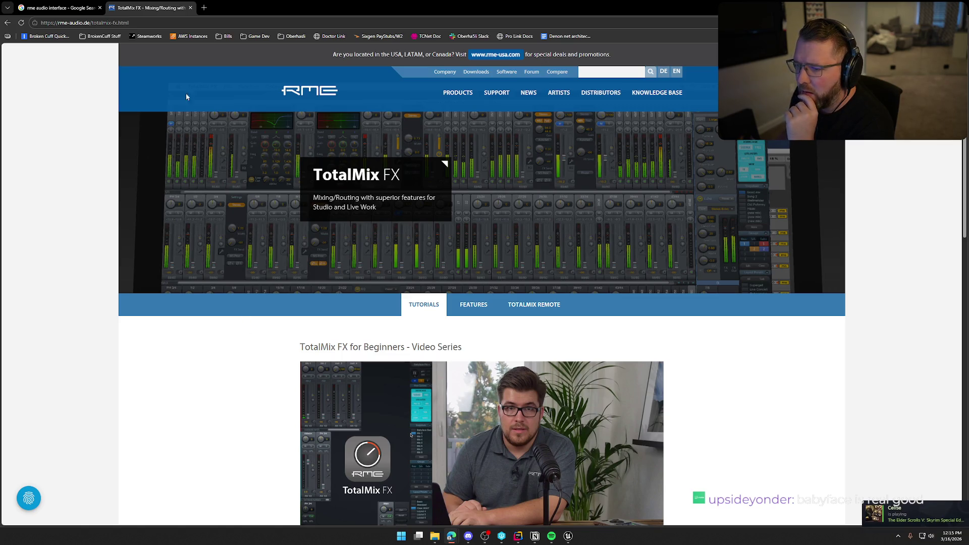
pyautogui.click(81, 9)
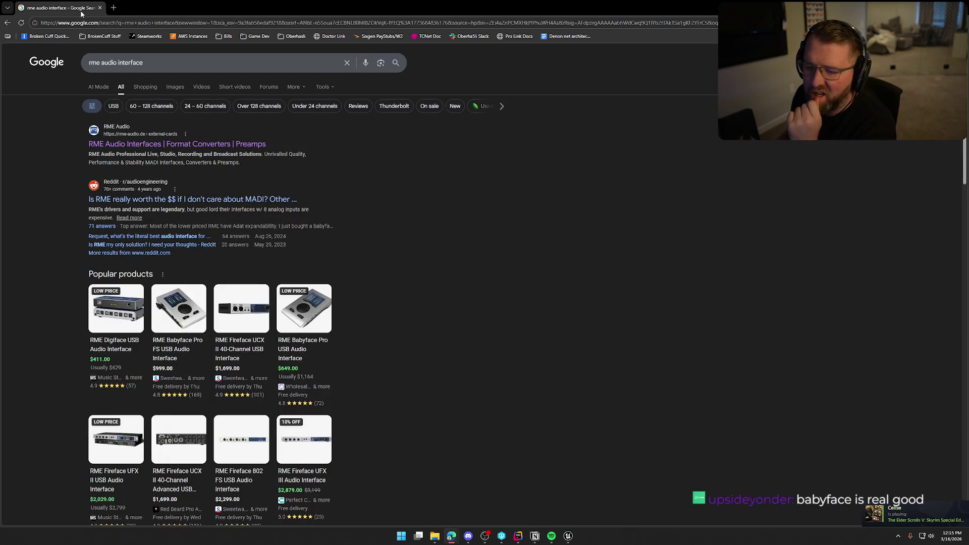
# Glance at the UI_Event widget in Unreal, then bring the browser results back in front
pyautogui.hotkey('alt', 'Tab')
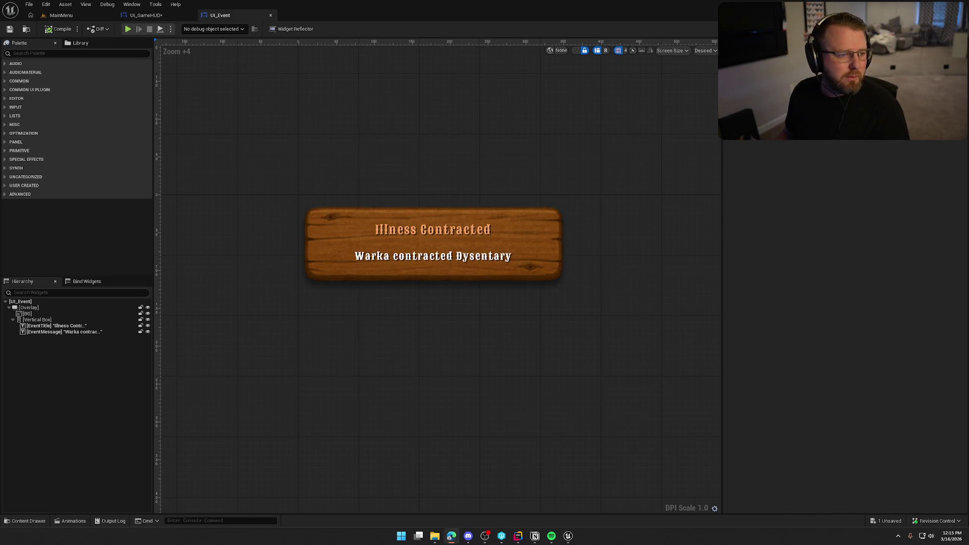
pyautogui.hotkey('alt', 'Tab')
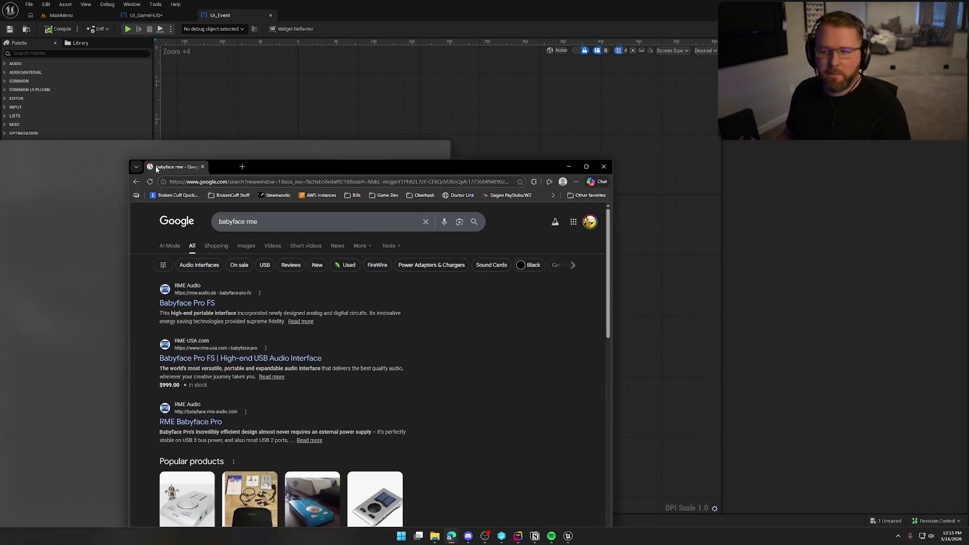
# Browse the Babyface Pro FS product page, stepping through its artist stories carousel and back
pyautogui.doubleClick(310, 151)
pyautogui.click(106, 145)
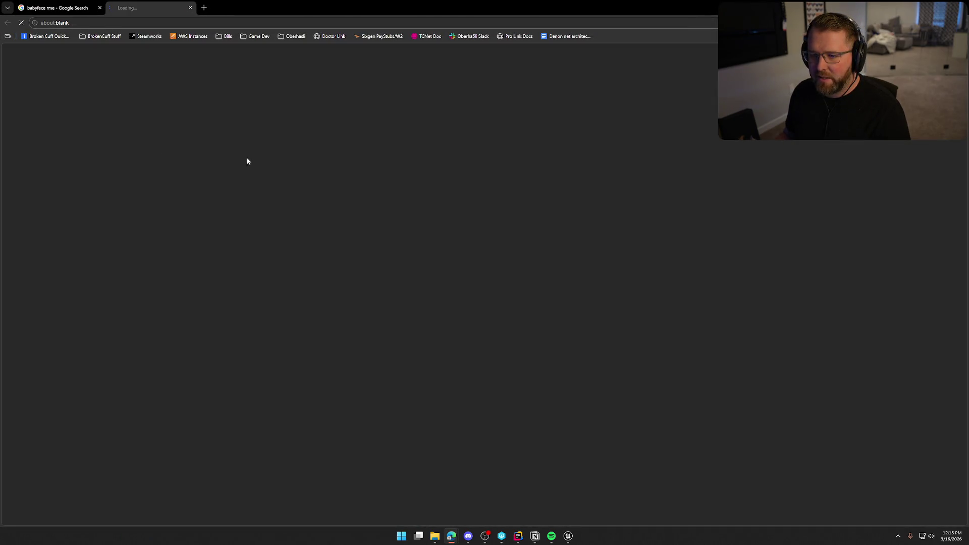
pyautogui.scroll(-2, 621, 343)
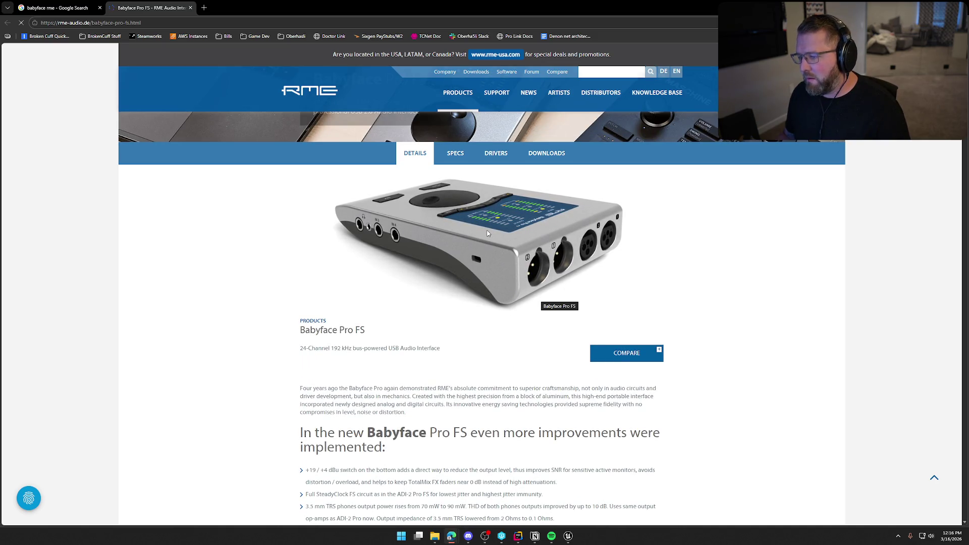
pyautogui.scroll(-2, 486, 234)
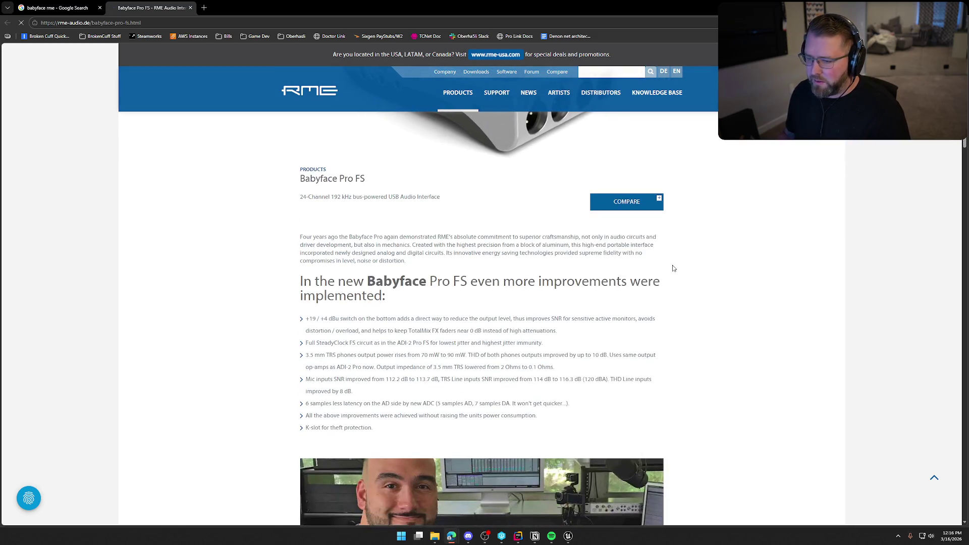
pyautogui.scroll(-3, 730, 269)
pyautogui.scroll(-3, 731, 270)
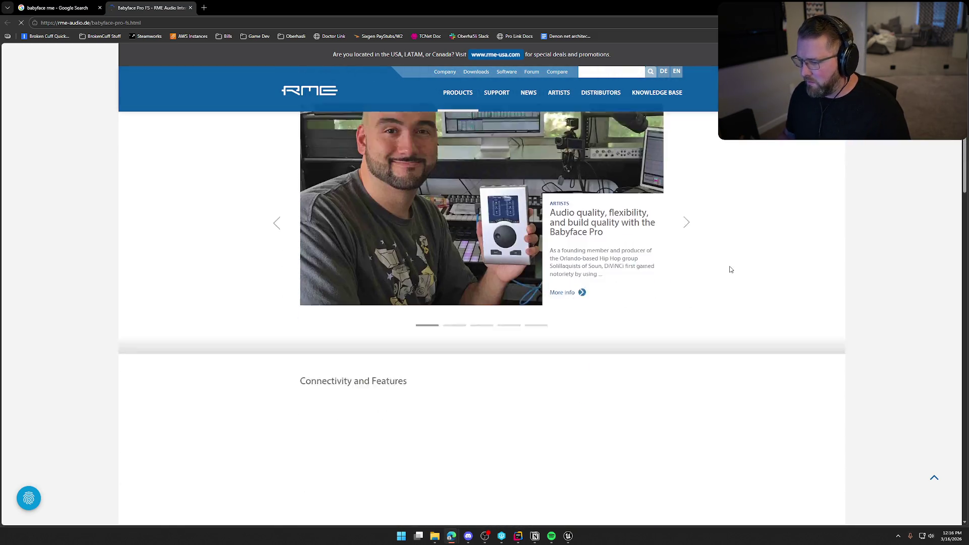
pyautogui.scroll(3, 704, 318)
pyautogui.click(687, 352)
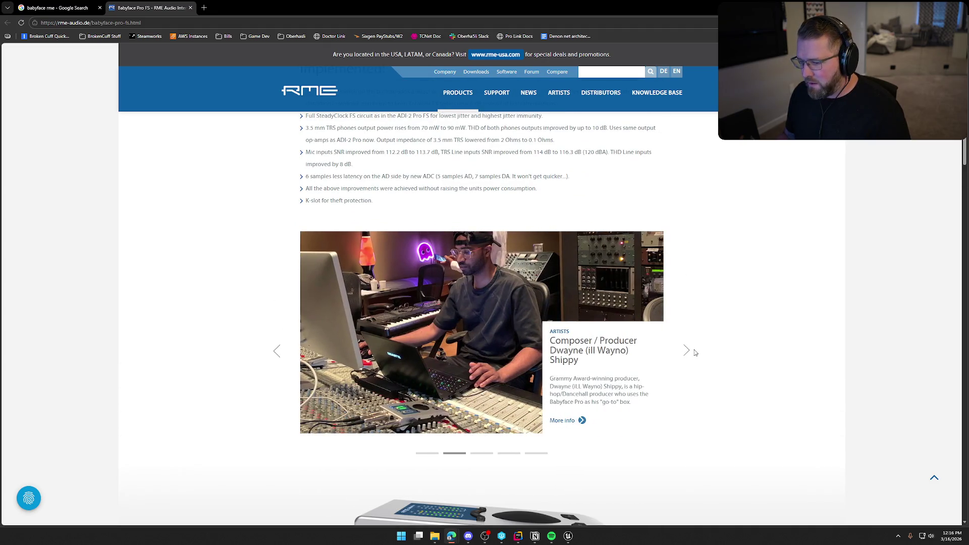
pyautogui.scroll(-2, 698, 351)
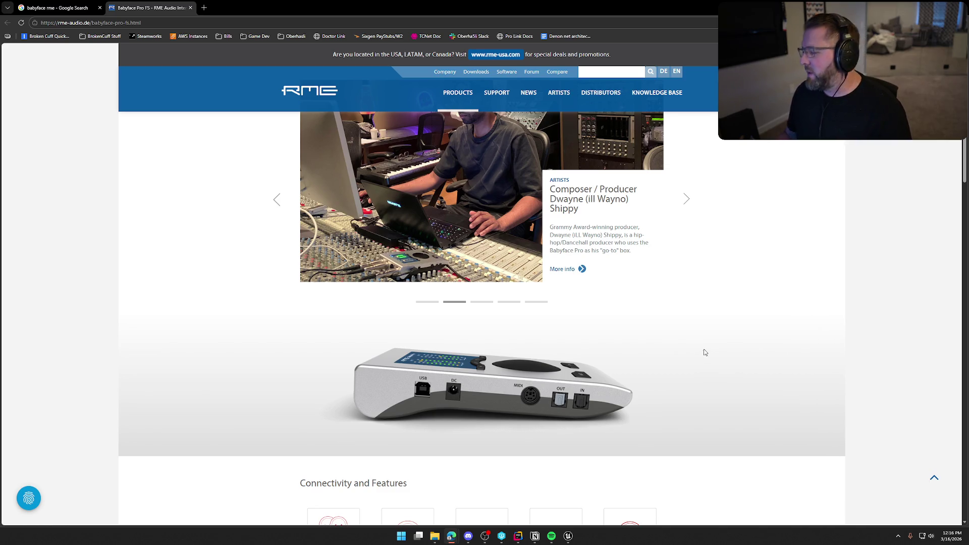
pyautogui.scroll(-3, 703, 349)
pyautogui.scroll(-3, 707, 356)
pyautogui.scroll(2, 719, 374)
pyautogui.scroll(-1, 719, 373)
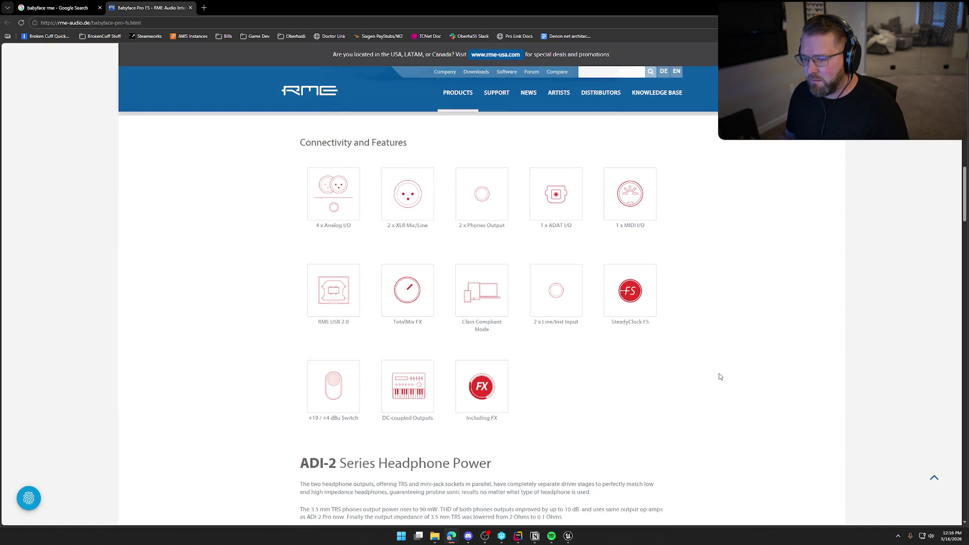
pyautogui.scroll(-3, 719, 374)
pyautogui.scroll(-3, 718, 372)
pyautogui.scroll(3, 720, 371)
pyautogui.scroll(5, 724, 370)
pyautogui.scroll(3, 722, 368)
pyautogui.scroll(1, 722, 365)
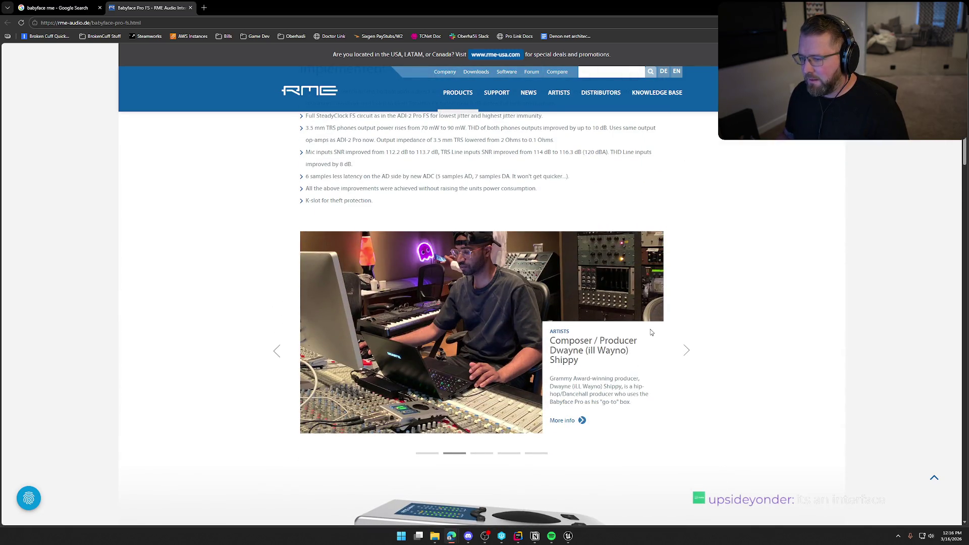
pyautogui.click(683, 351)
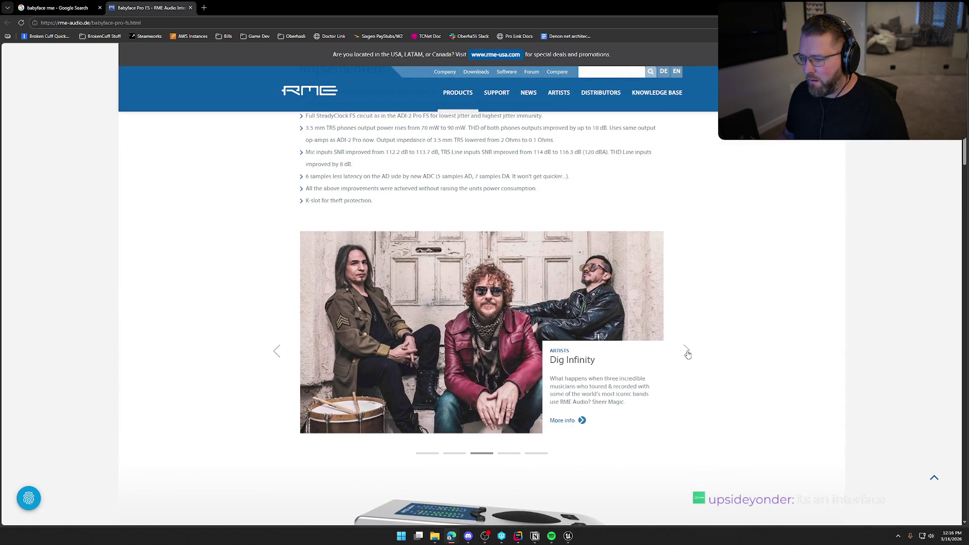
pyautogui.click(686, 354)
pyautogui.click(686, 354)
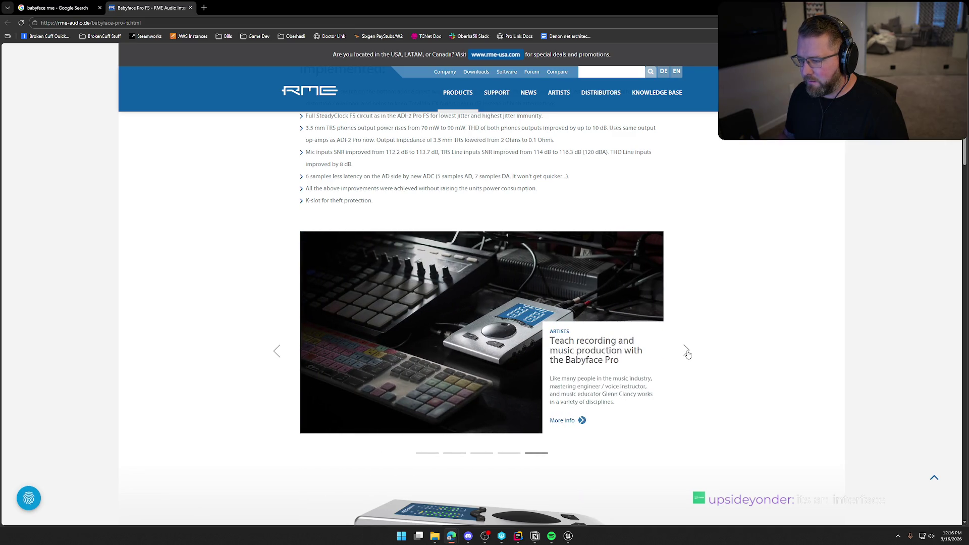
pyautogui.click(275, 350)
pyautogui.click(276, 350)
pyautogui.scroll(10, 699, 357)
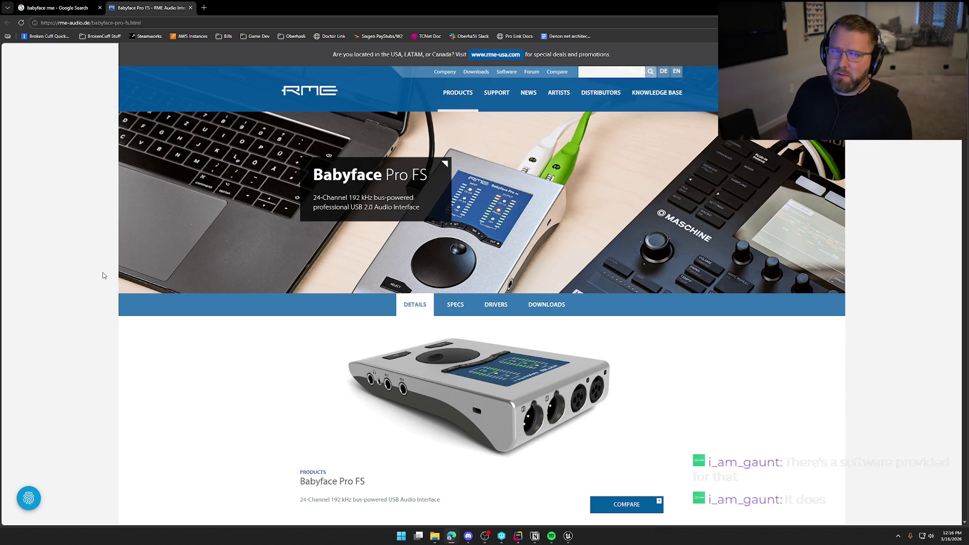
# Close the RME product page and return to Unreal Editor
pyautogui.middleClick(135, 10)
pyautogui.hotkey('alt', 'Tab')
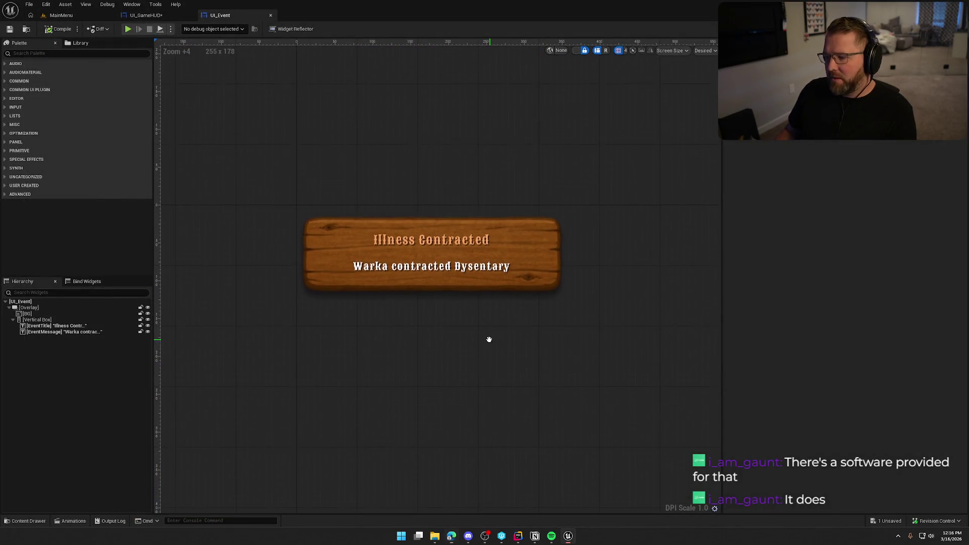
pyautogui.scroll(1, 488, 339)
# Delete the [BG] wooden background image from the UI_Event widget hierarchy
pyautogui.moveTo(476, 329); pyautogui.dragTo(444, 365)
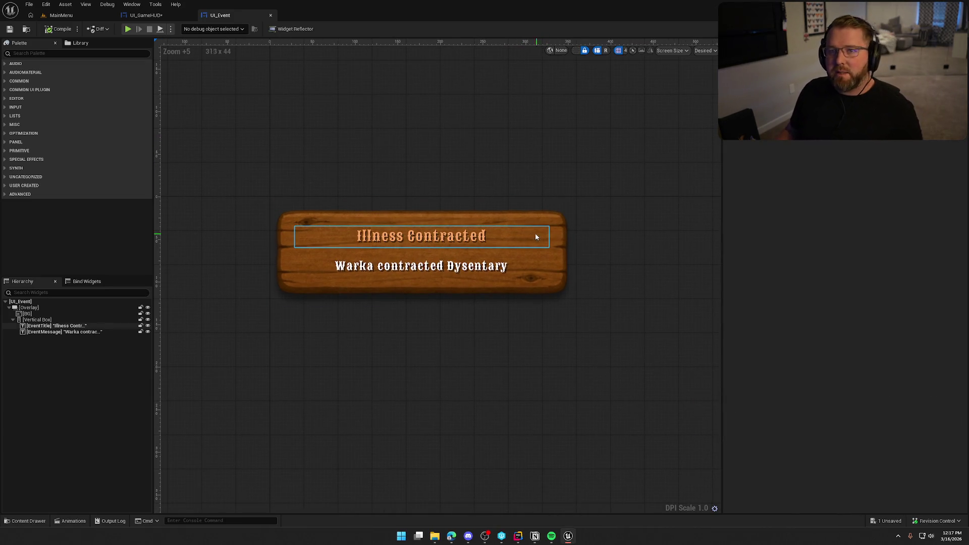
pyautogui.click(26, 313)
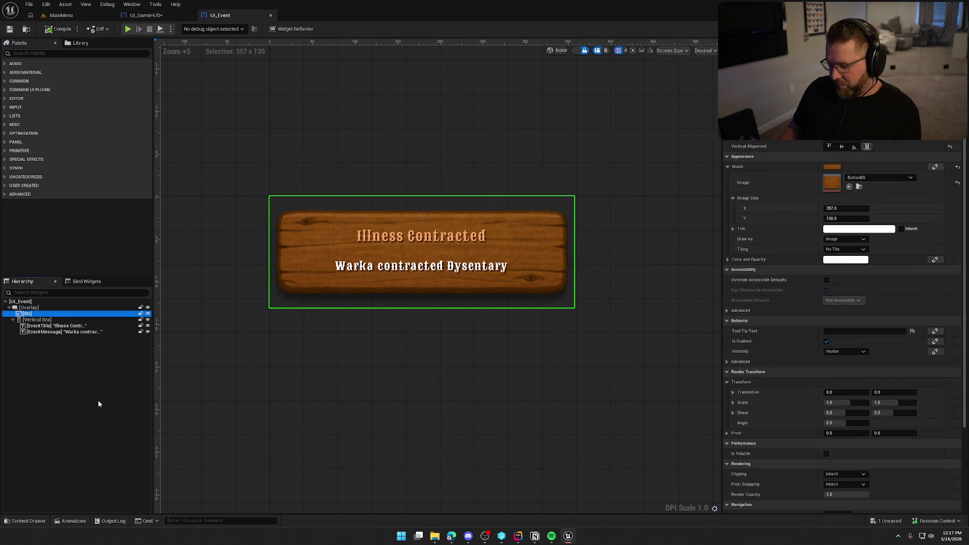
pyautogui.press('Delete')
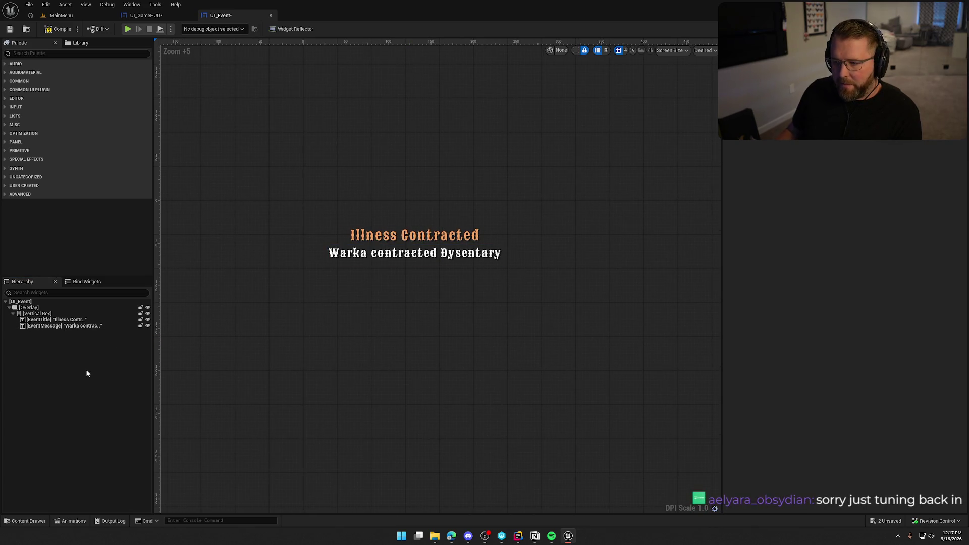
pyautogui.click(517, 536)
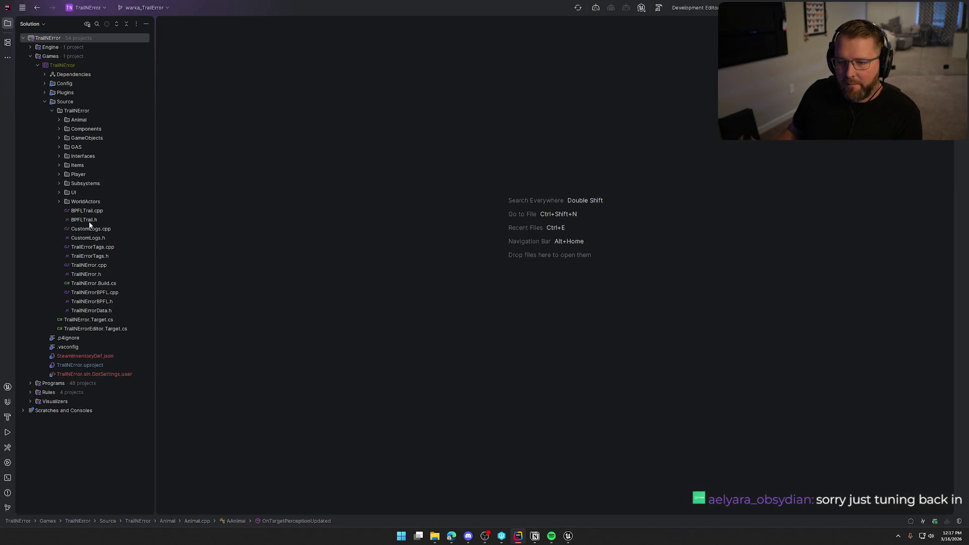
# Open TrailNErrorData.h and search 'event' to land on the FEventMessageData struct's MessageTitle line
pyautogui.doubleClick(91, 312)
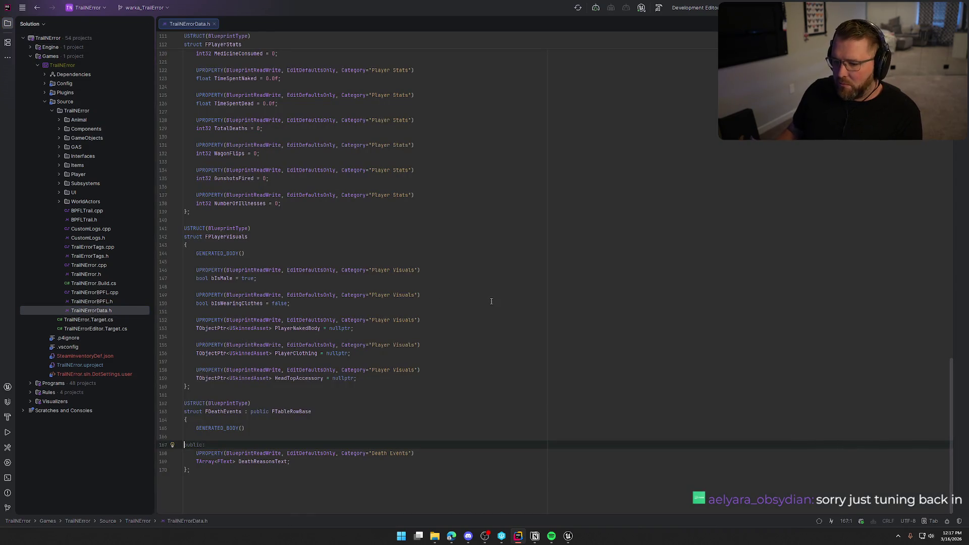
pyautogui.hotkey('ctrl', 'f')
pyautogui.write('event')
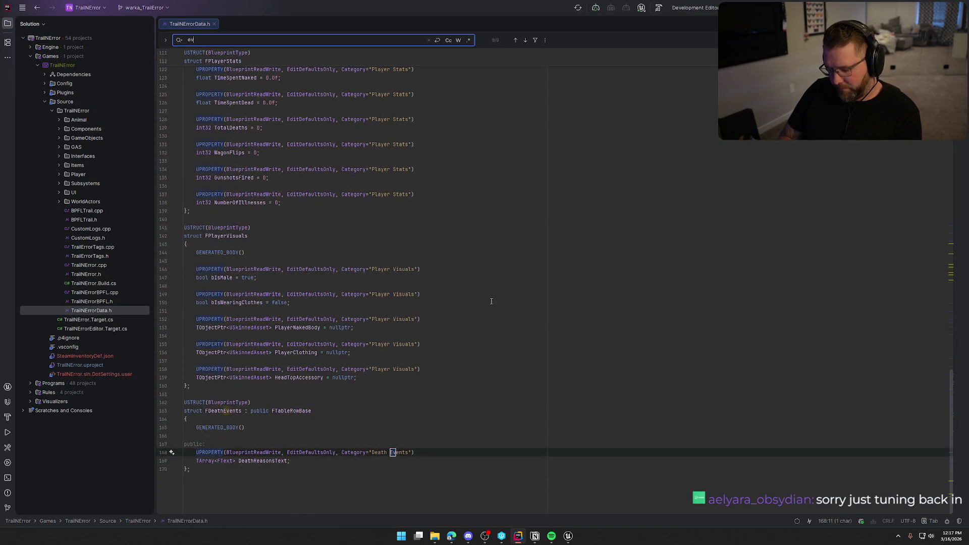
pyautogui.press('Return')
pyautogui.press('Return')
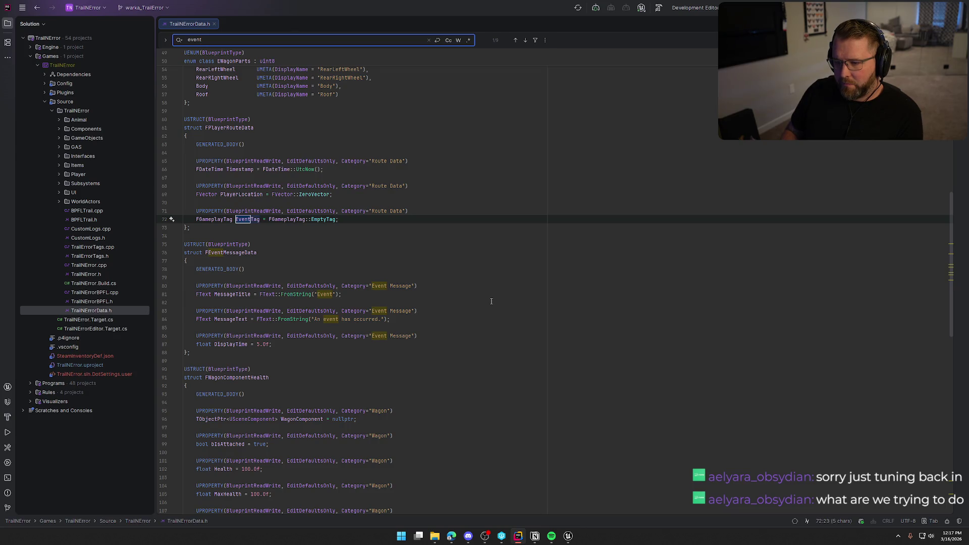
pyautogui.press('Return')
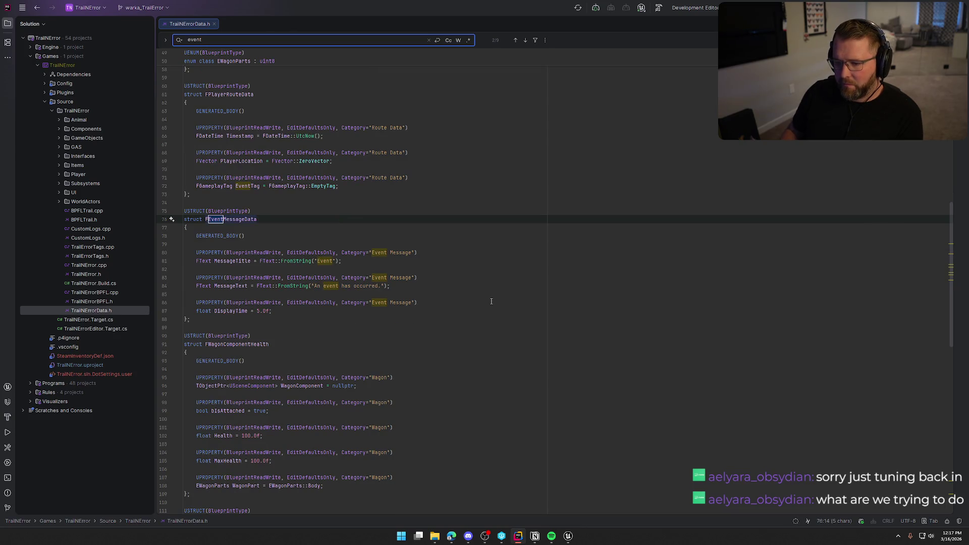
pyautogui.click(363, 261)
pyautogui.press('Escape')
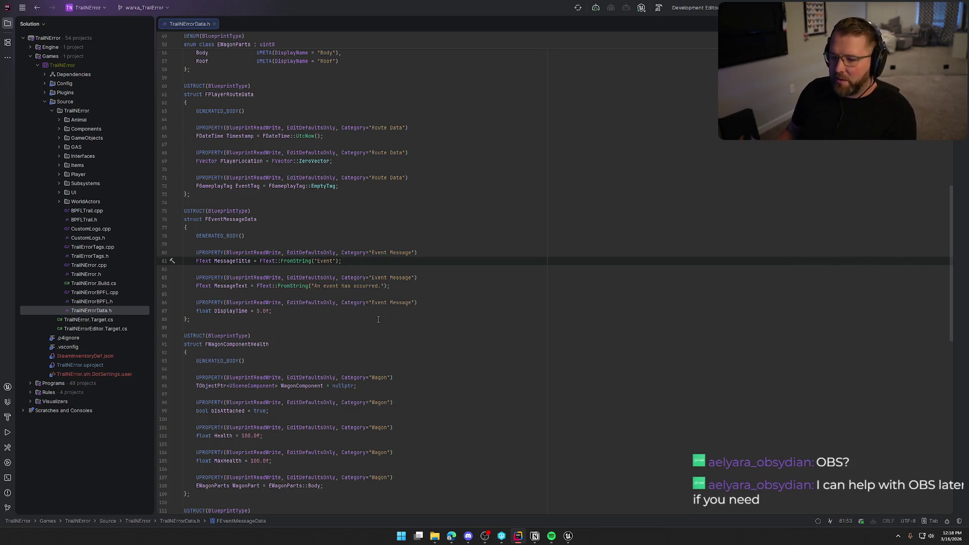
pyautogui.click(568, 536)
# Save the modified UI_Event widget asset and check it out in the Check Out Assets dialog
pyautogui.hotkey('ctrl', 'shift', 's')
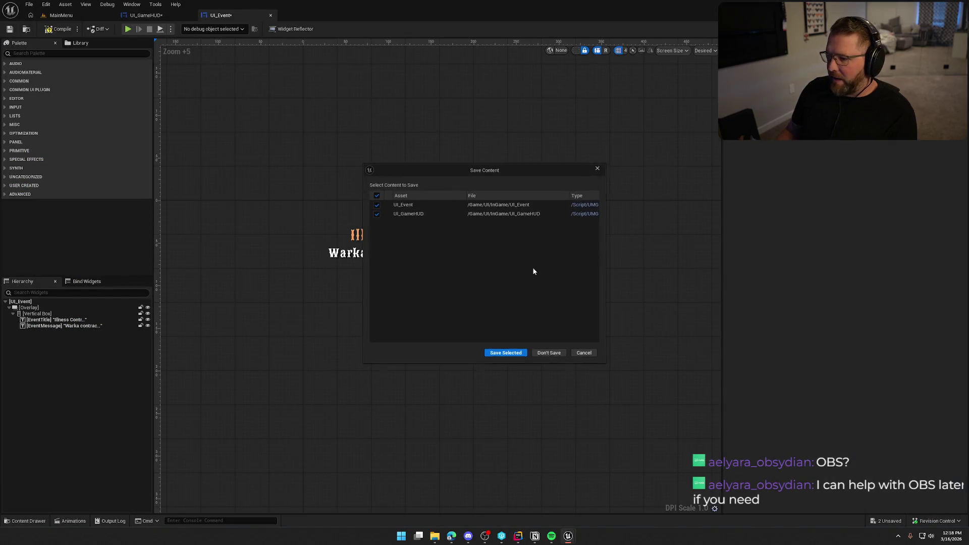
pyautogui.click(507, 352)
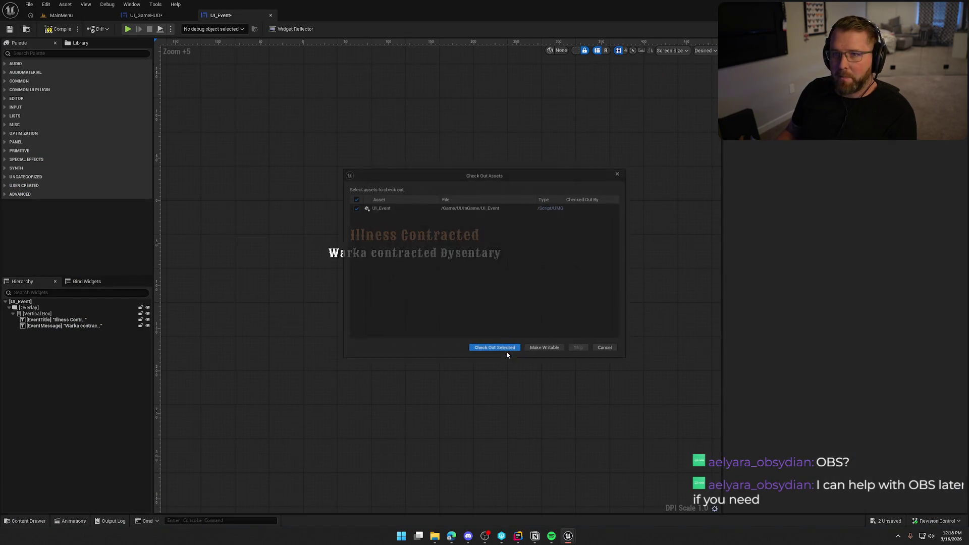
pyautogui.click(479, 354)
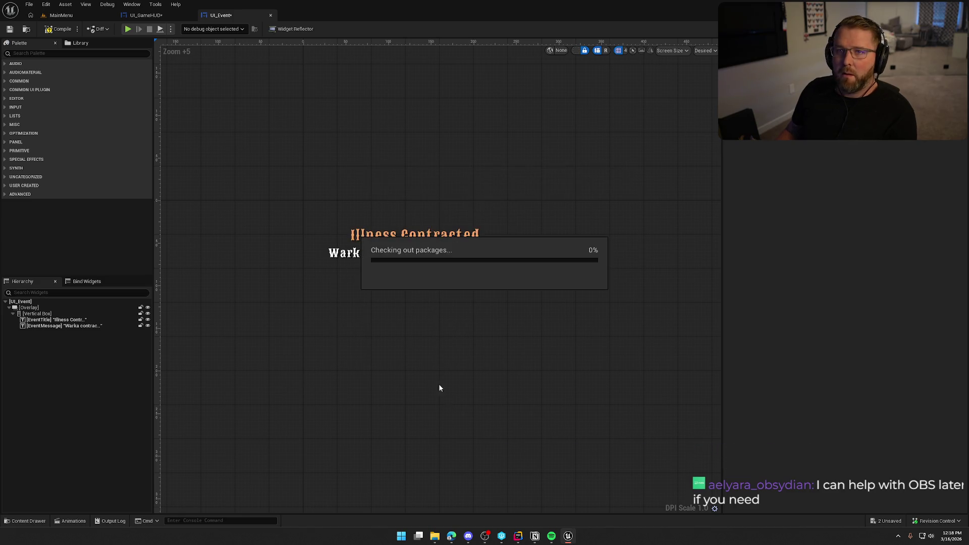
pyautogui.hotkey('alt', 'Tab')
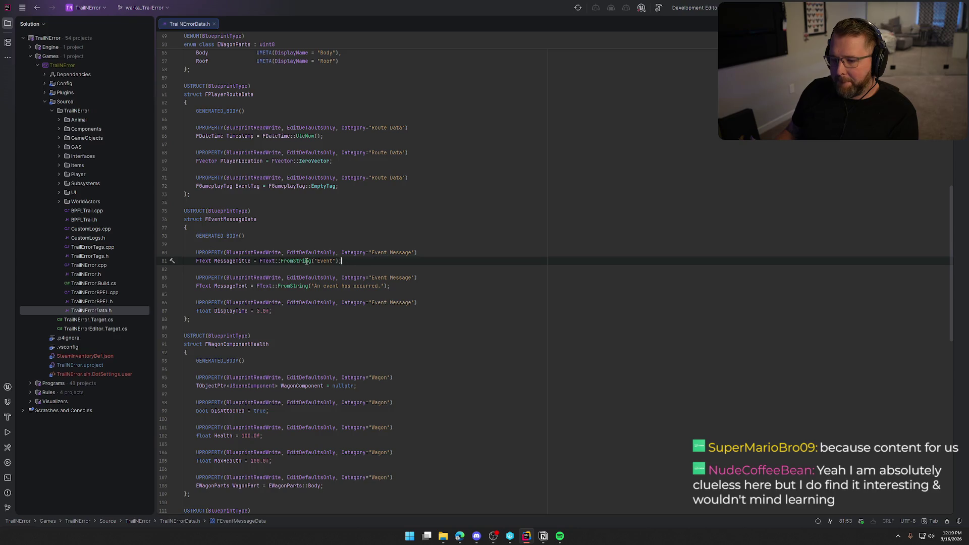
# Rename MessageTitle to MessagePlayer with default text 'Unknown Player'
pyautogui.doubleClick(223, 260)
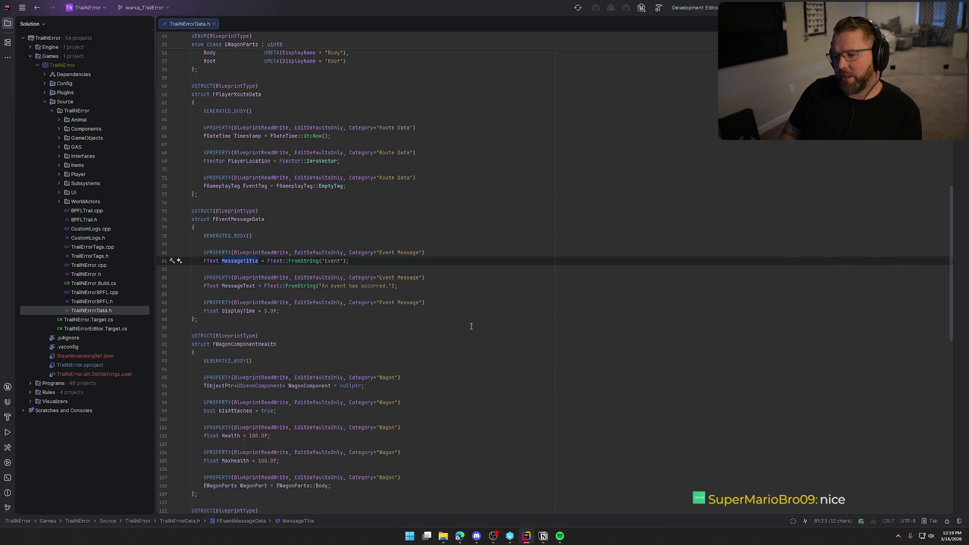
pyautogui.press('BackSpace')
pyautogui.press('BackSpace')
pyautogui.press('BackSpace')
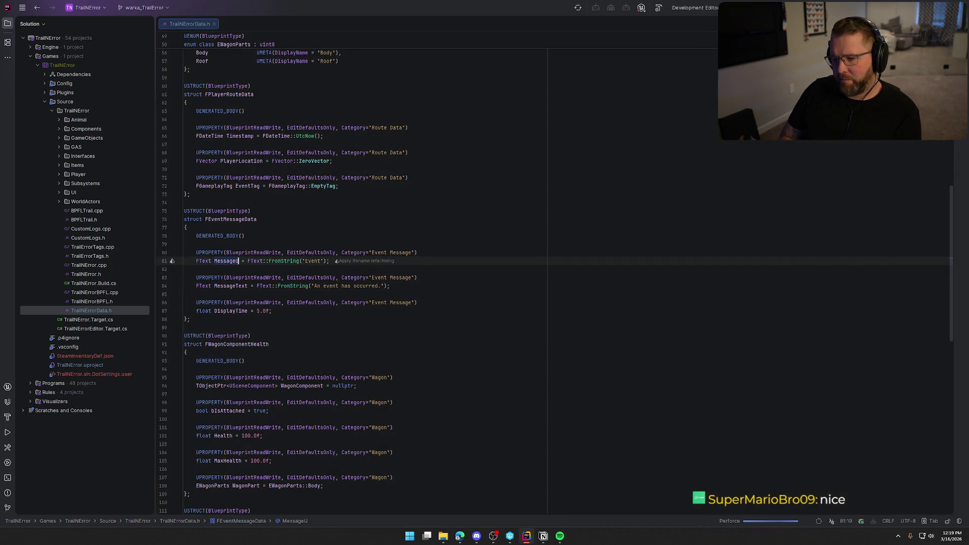
pyautogui.write('User')
pyautogui.press('BackSpace')
pyautogui.press('BackSpace')
pyautogui.press('BackSpace')
pyautogui.write('Player')
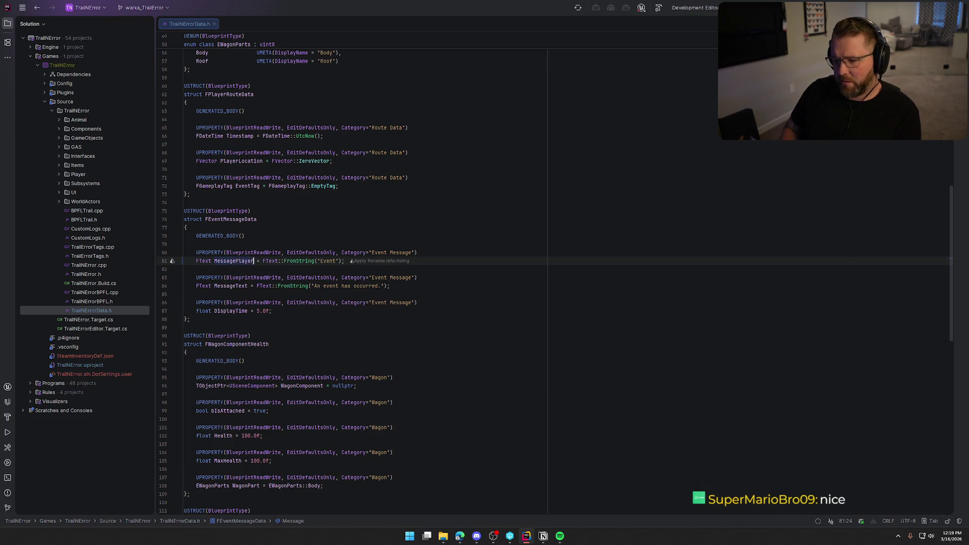
pyautogui.press('BackSpace')
pyautogui.press('BackSpace')
pyautogui.press('BackSpace')
pyautogui.write('Unkn')
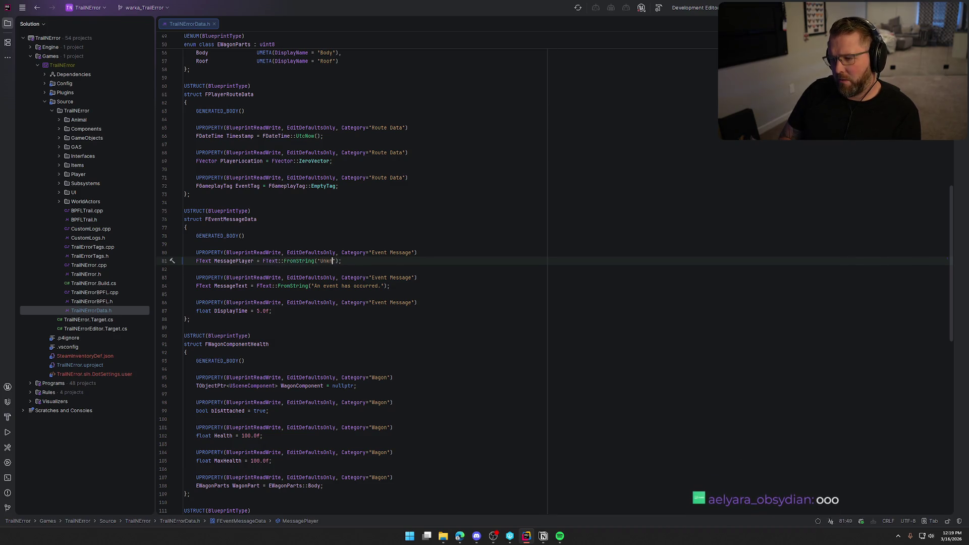
pyautogui.write('yer')
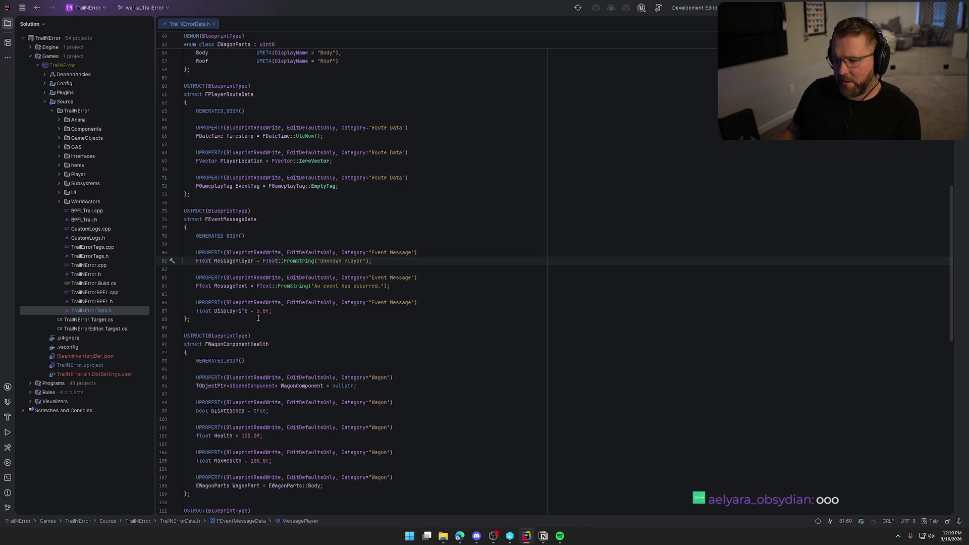
pyautogui.press('Return')
pyautogui.press('Return')
pyautogui.write('UP')
# Add an Event Message UPROPERTY and begin a TObjectPtr<UTexture2D> MessageIcon declaration via autocomplete
pyautogui.press('Tab')
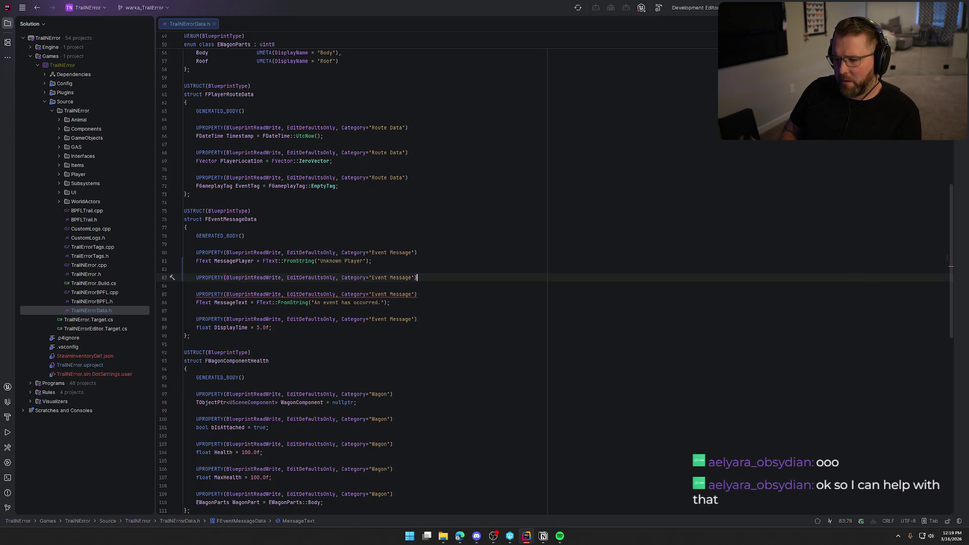
pyautogui.press('Return')
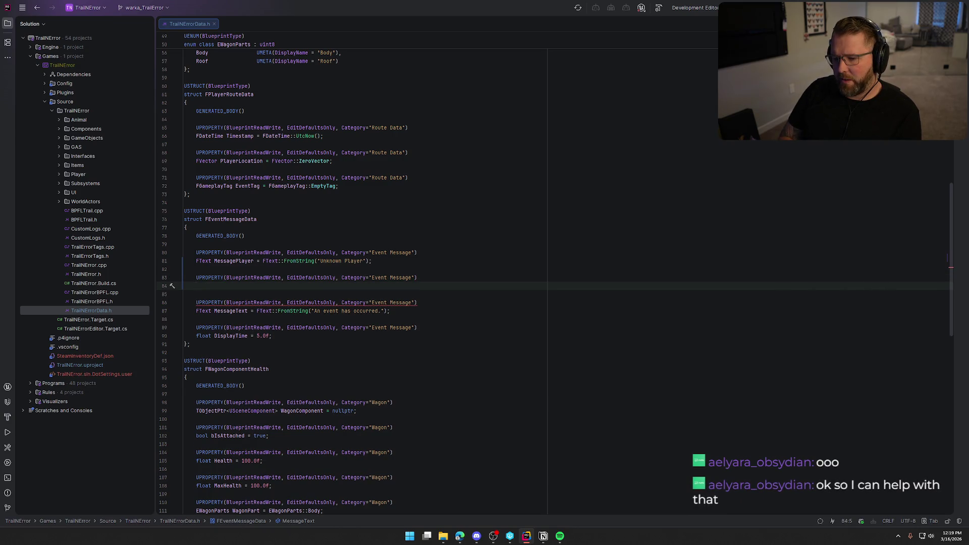
pyautogui.write('UTexture')
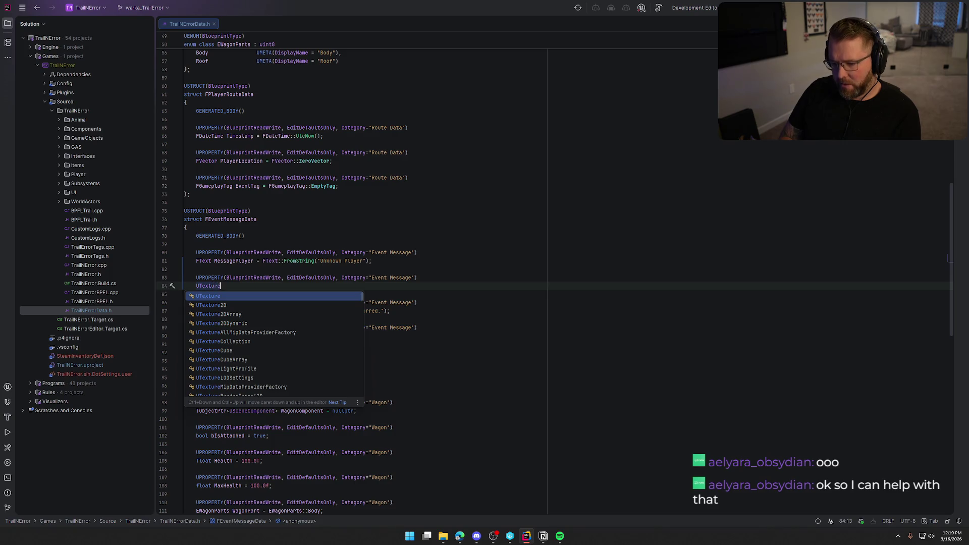
pyautogui.press('Home')
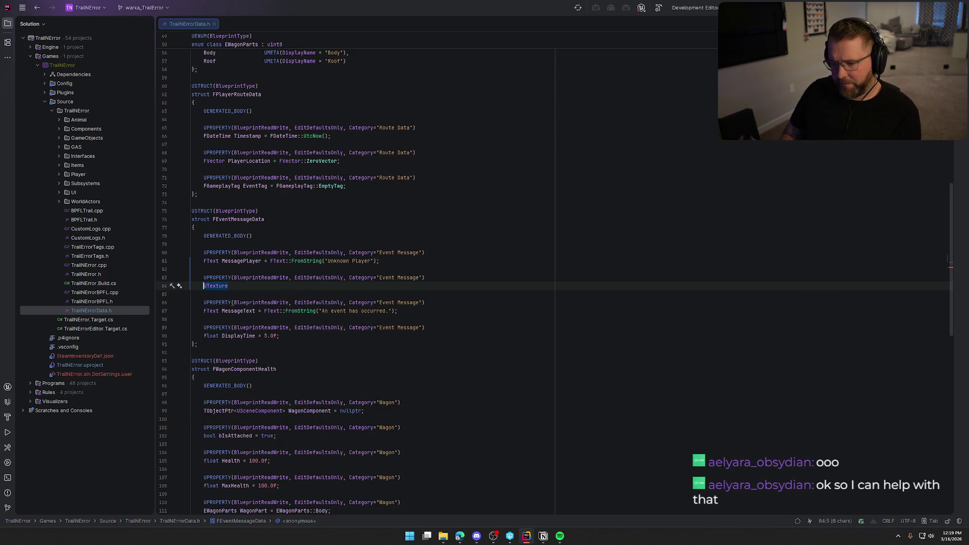
pyautogui.write('TObj')
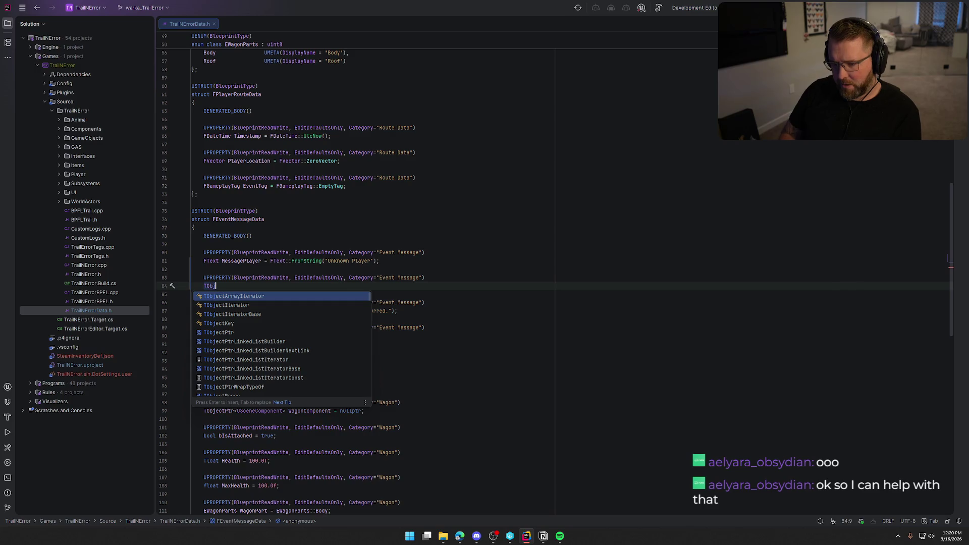
pyautogui.press('Down')
pyautogui.press('Down')
pyautogui.press('Down')
pyautogui.press('Down')
pyautogui.press('Return')
pyautogui.write('<U>')
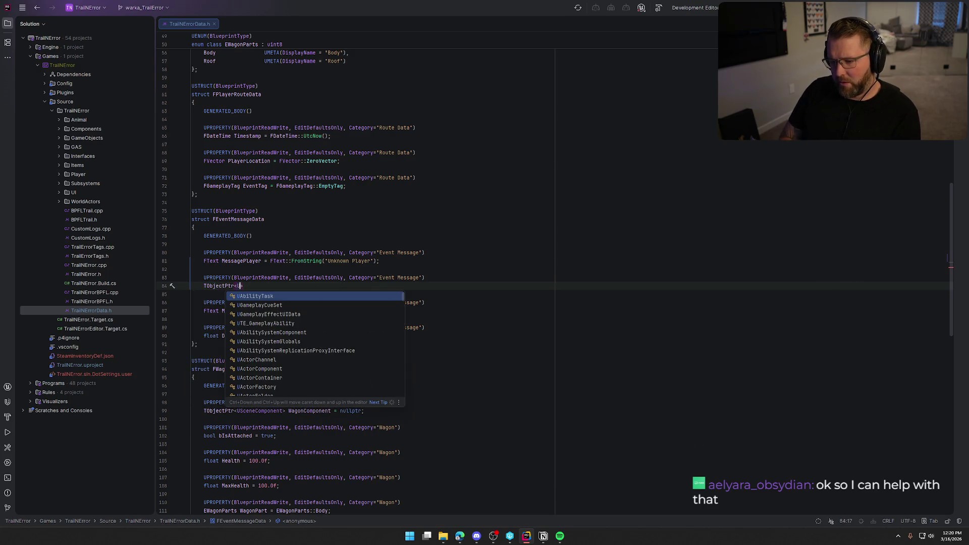
pyautogui.press('BackSpace')
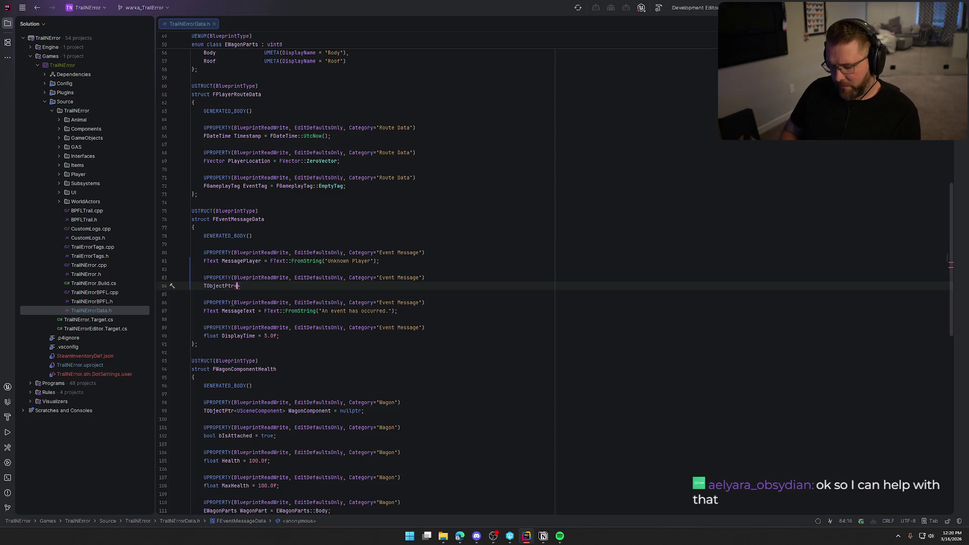
pyautogui.write('UTexture2D')
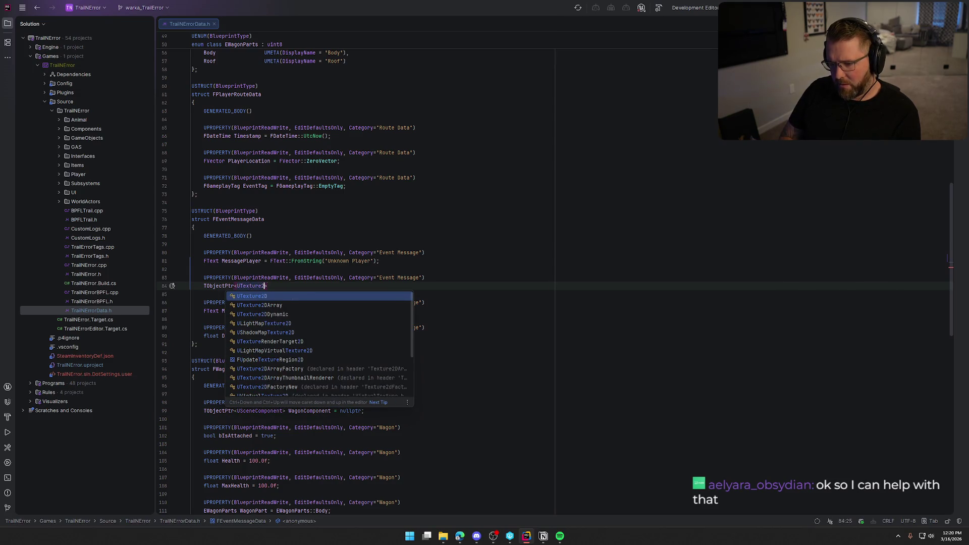
pyautogui.write('> ')
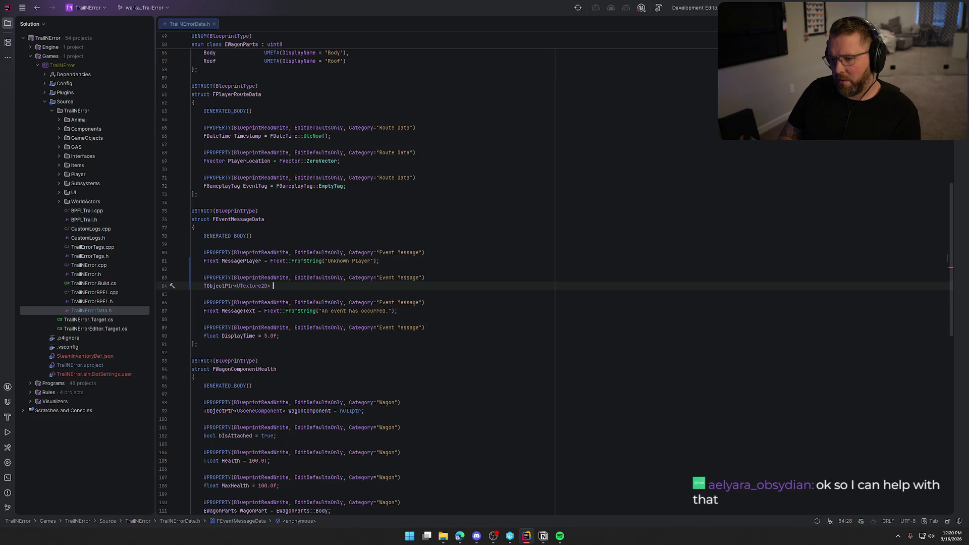
pyautogui.write('MessageIcon ')
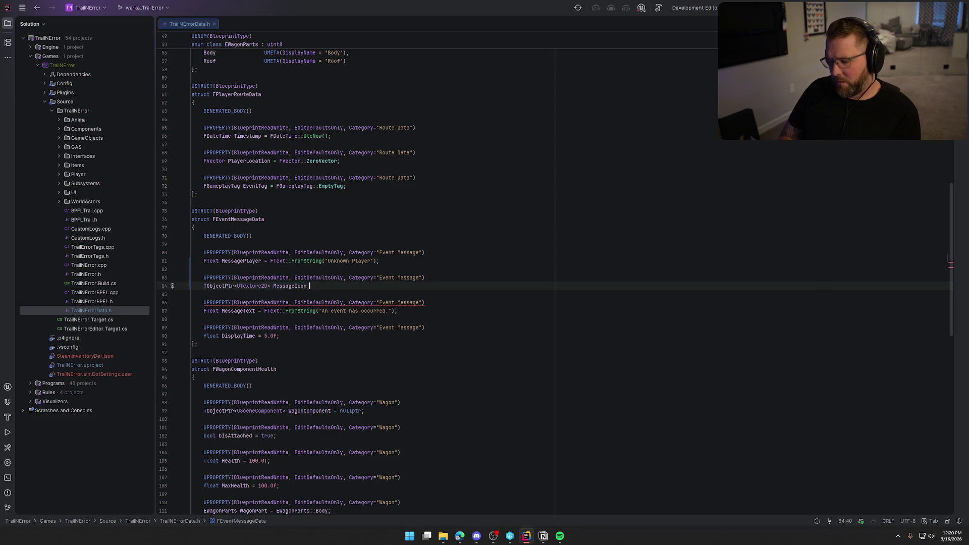
pyautogui.write('= nullptr;')
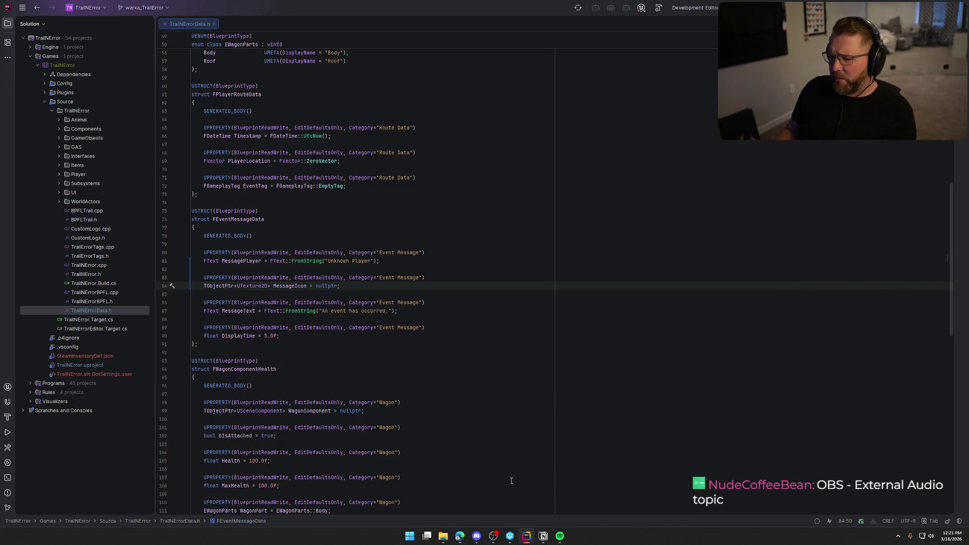
# Build the project and jump to the first 'MessageTitle is not a member' error in TEAbilitySystemComp.cpp
pyautogui.hotkey('ctrl', 'shift', 'b')
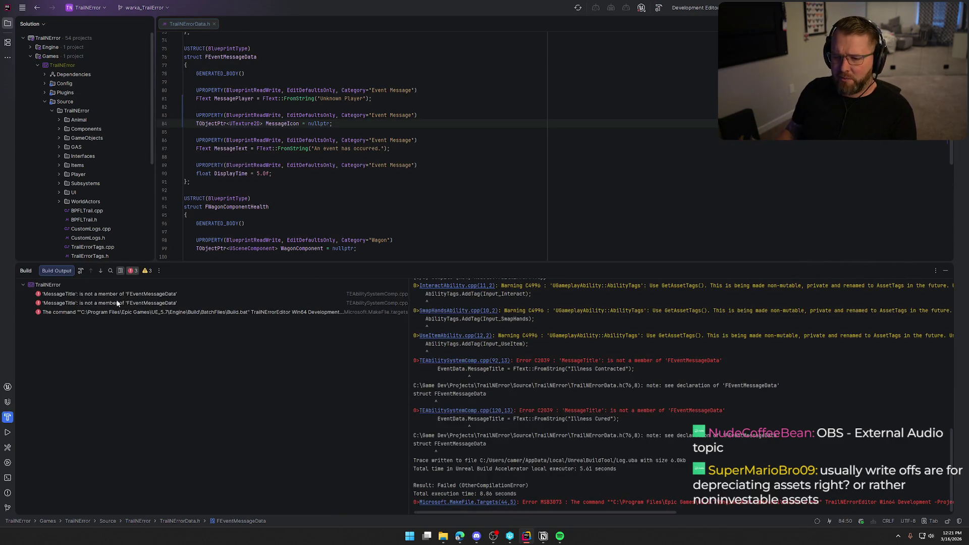
pyautogui.doubleClick(114, 294)
pyautogui.click(945, 271)
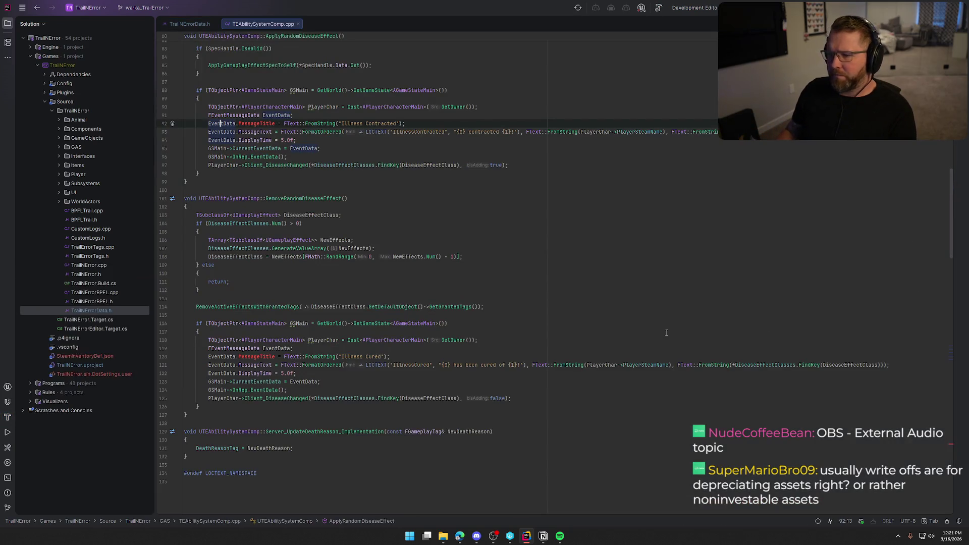
pyautogui.scroll(3, 311, 301)
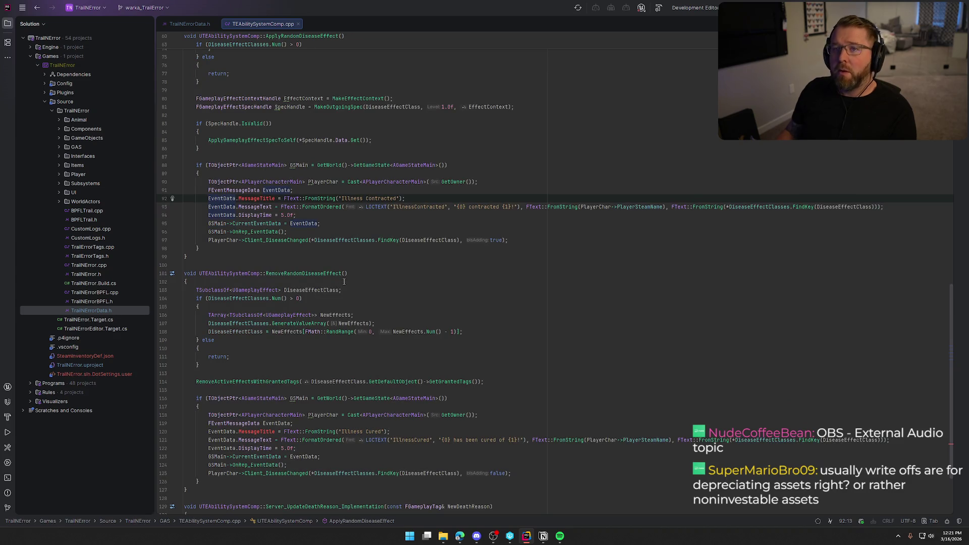
pyautogui.scroll(1, 344, 282)
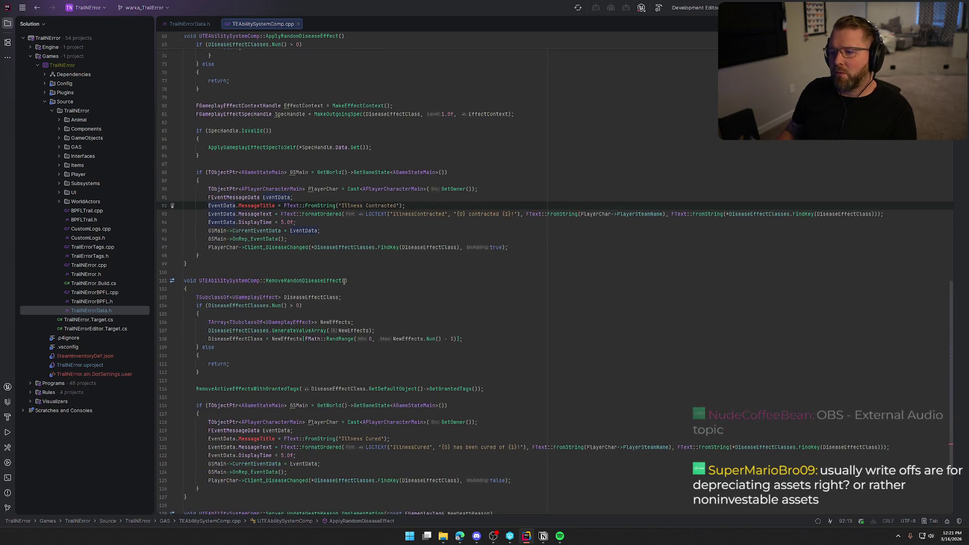